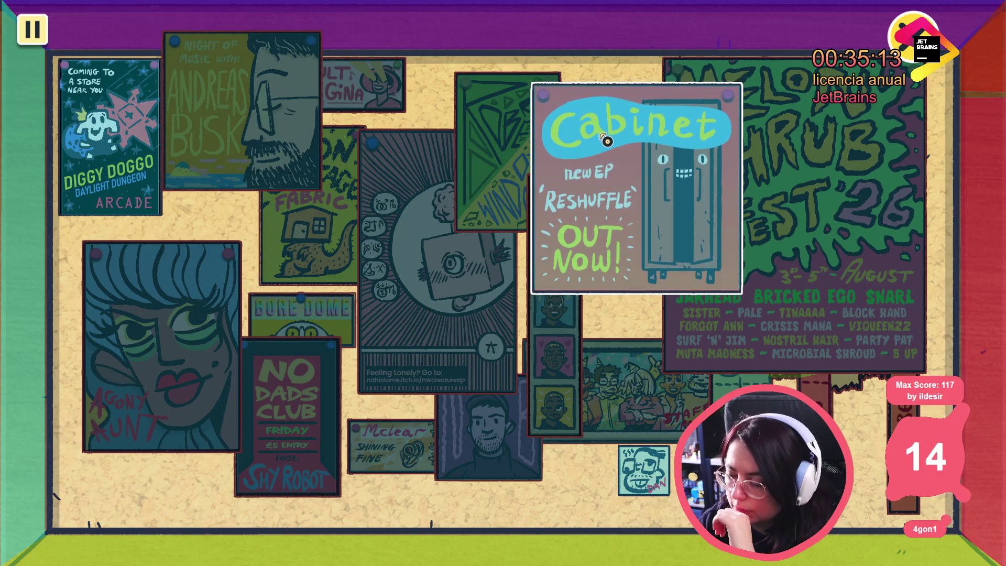
# - Rearrange the Roberta, party, photo strip, Dan, Noisecom and Mclear posters on the board
pyautogui.click(448, 136)
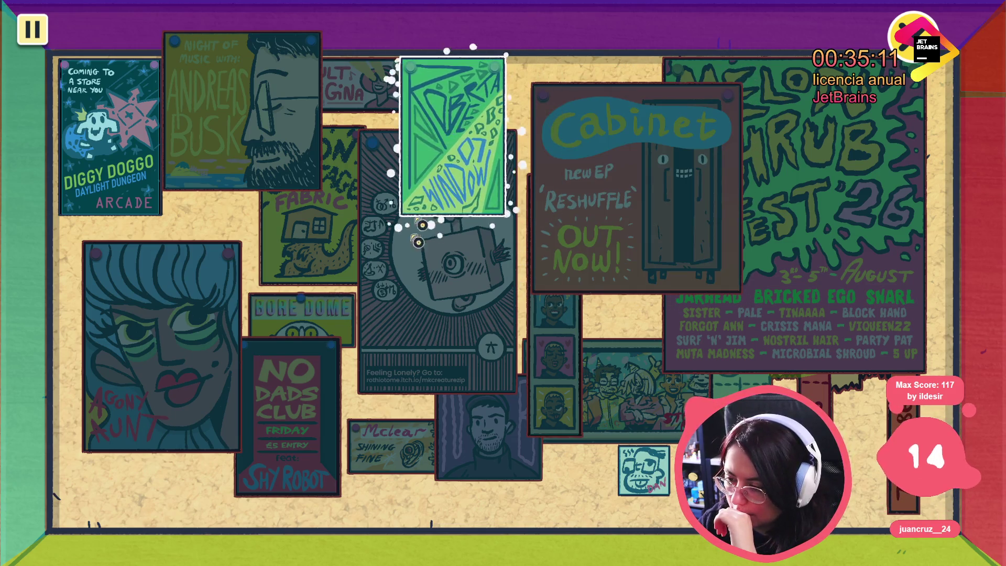
pyautogui.click(650, 412)
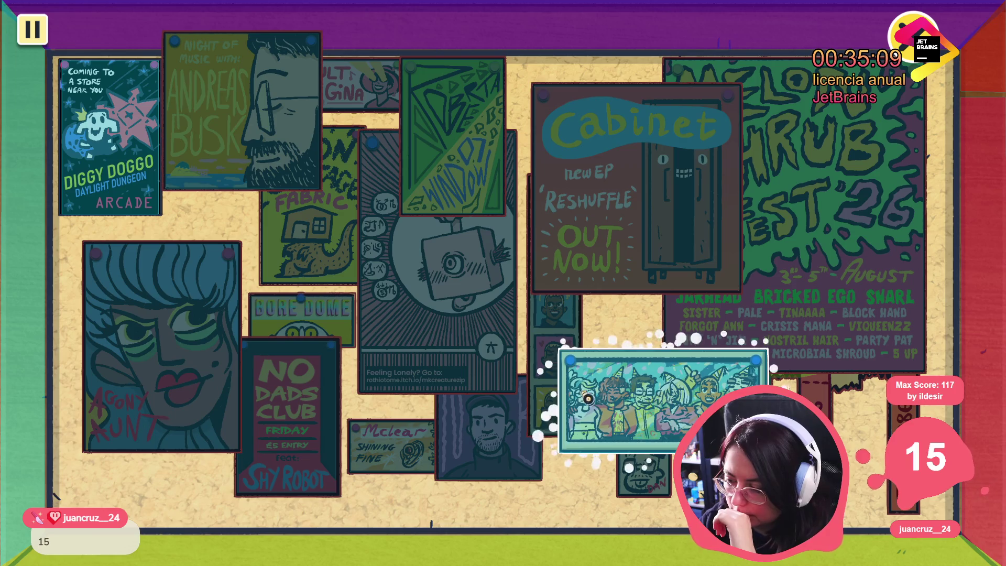
pyautogui.click(565, 297)
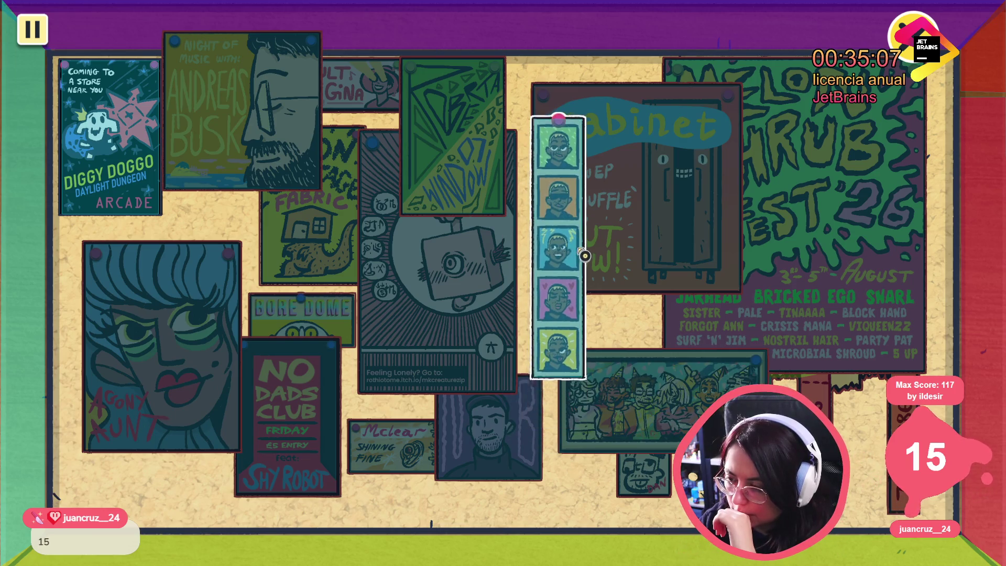
pyautogui.click(654, 401)
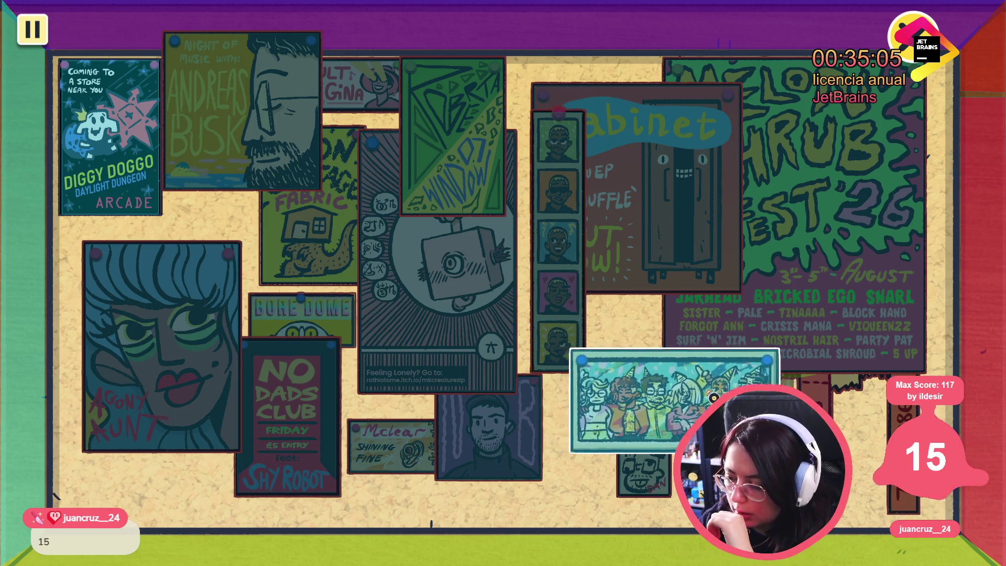
pyautogui.click(595, 518)
pyautogui.click(487, 434)
pyautogui.click(503, 460)
pyautogui.click(414, 494)
pyautogui.click(417, 466)
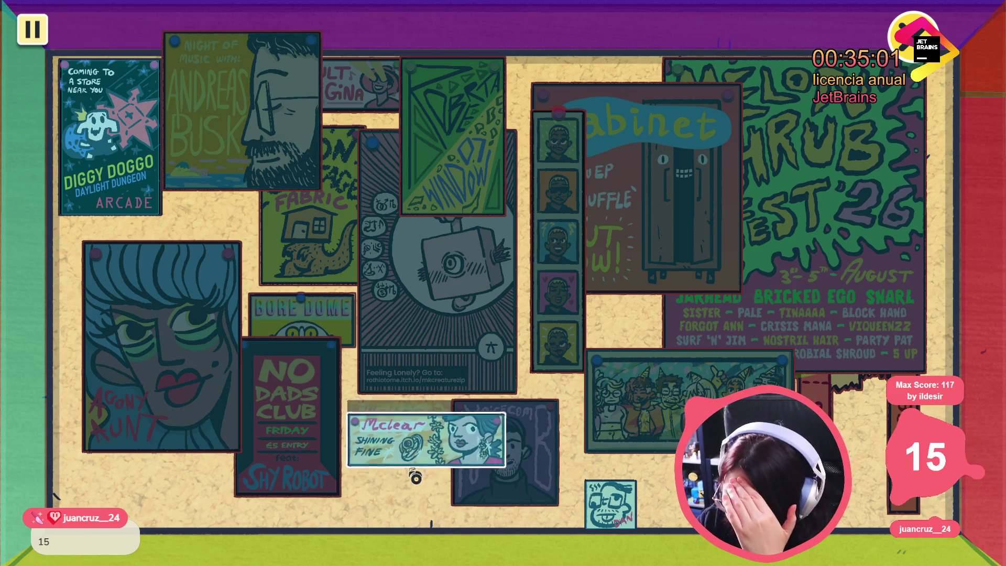
pyautogui.click(102, 503)
# - Place the No Dads Club, Feeling Lonely creature and Cabinet posters to complete the board
pyautogui.click(274, 480)
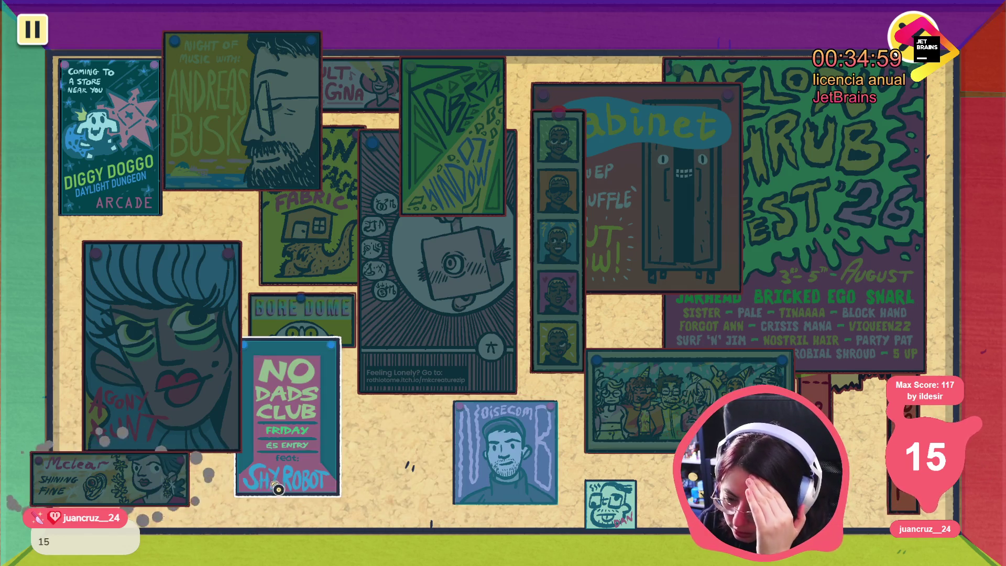
pyautogui.click(332, 486)
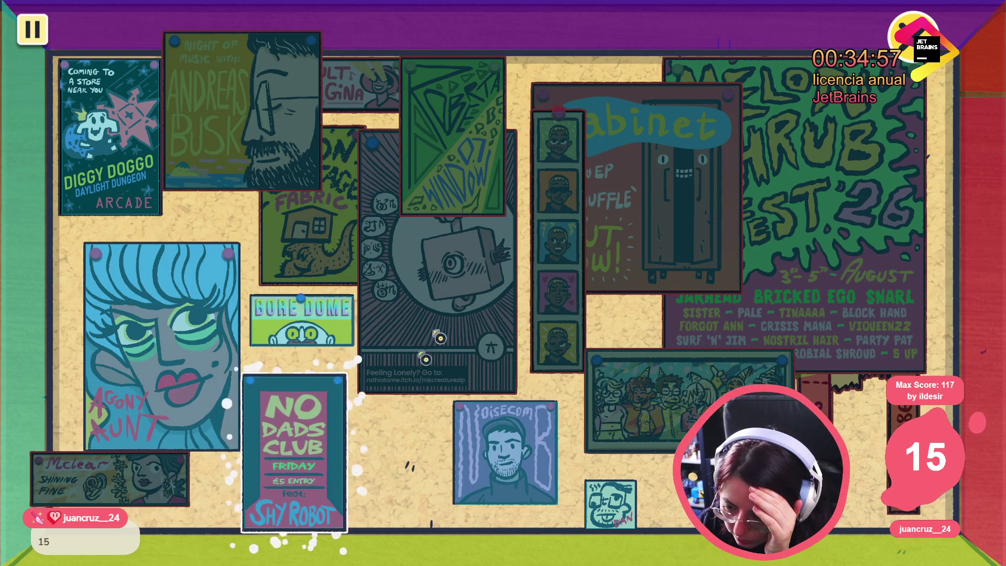
pyautogui.click(440, 260)
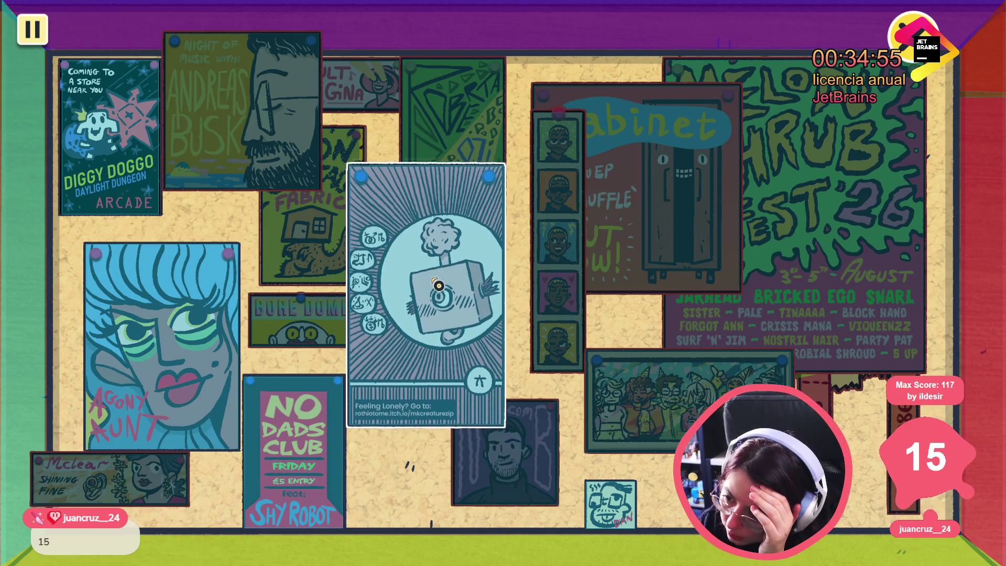
pyautogui.click(430, 327)
pyautogui.click(431, 334)
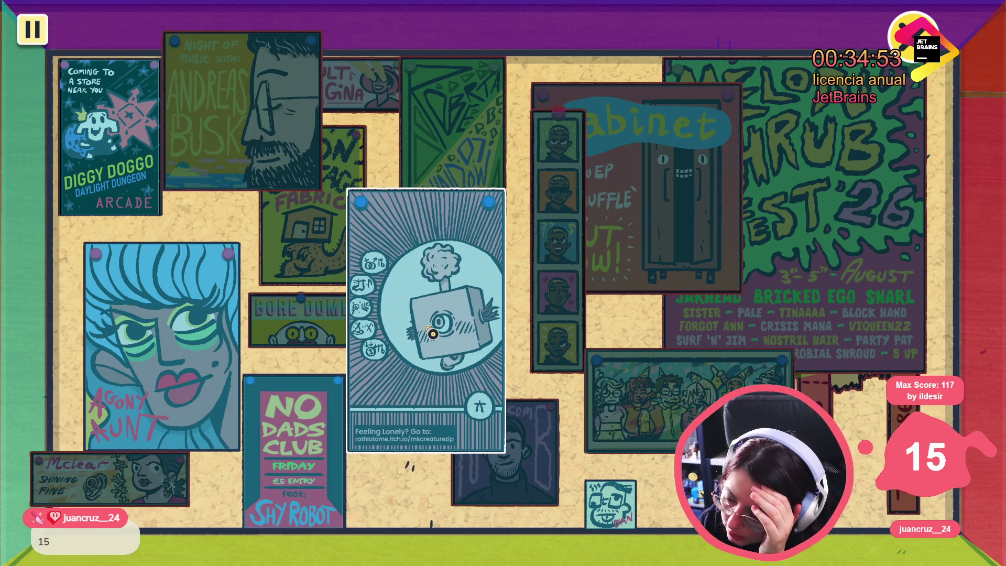
pyautogui.click(431, 334)
pyautogui.click(433, 334)
pyautogui.click(435, 336)
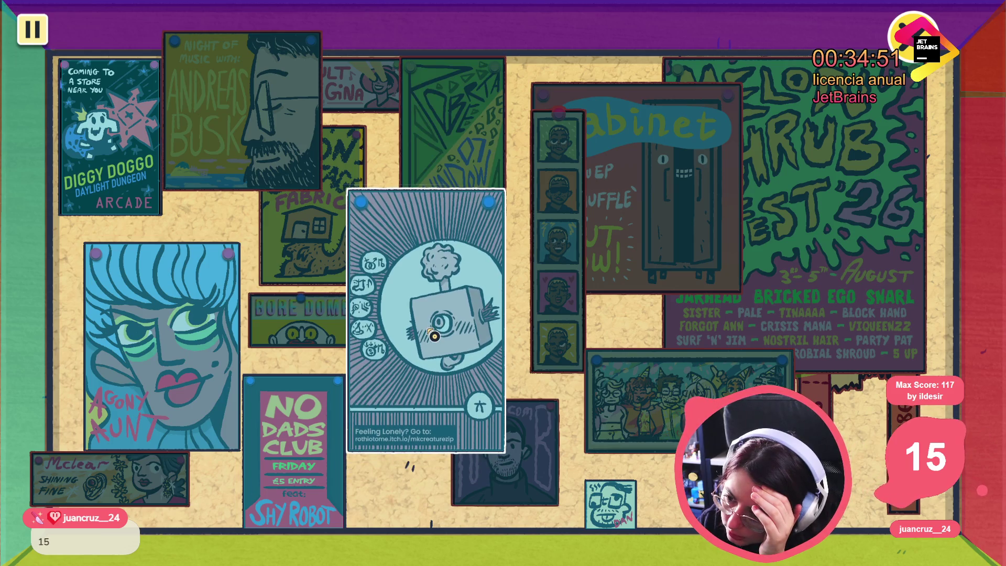
pyautogui.click(486, 277)
pyautogui.click(732, 169)
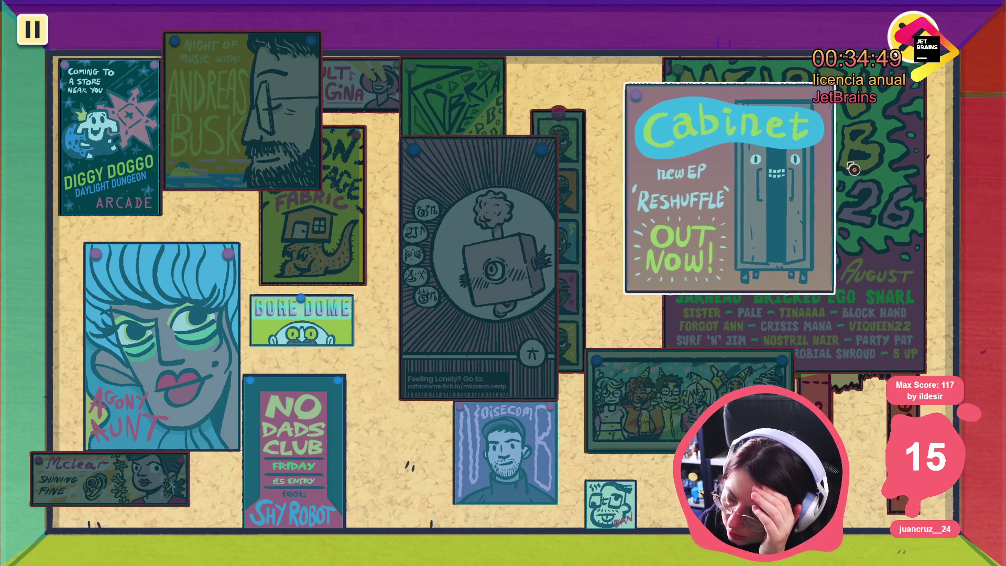
pyautogui.click(835, 168)
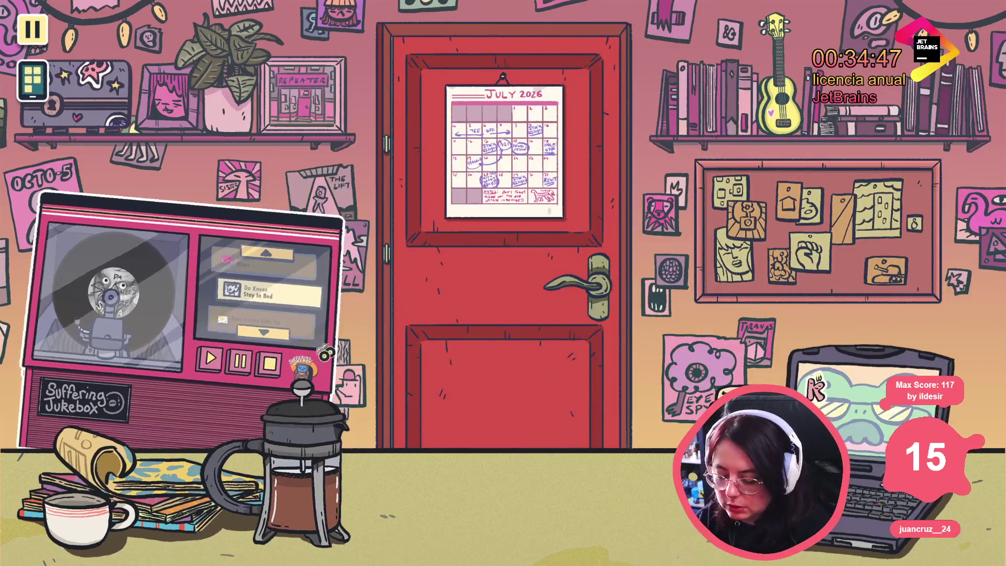
# - Stop the game and filter the FileSystem dock for 'notice board' to browse notice board files
pyautogui.press('F8')
pyautogui.doubleClick(340, 397)
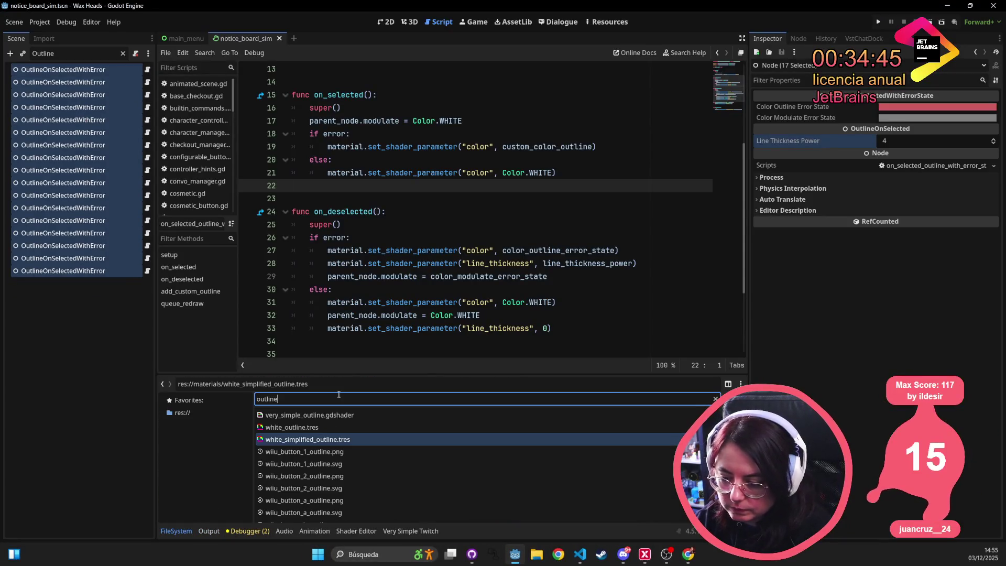
pyautogui.write('notice board')
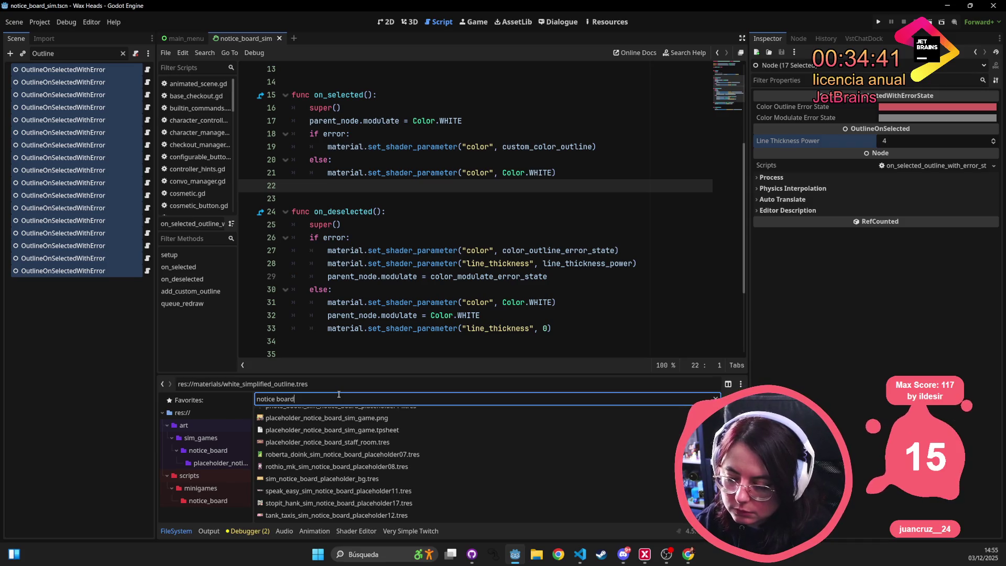
pyautogui.scroll(5, 394, 462)
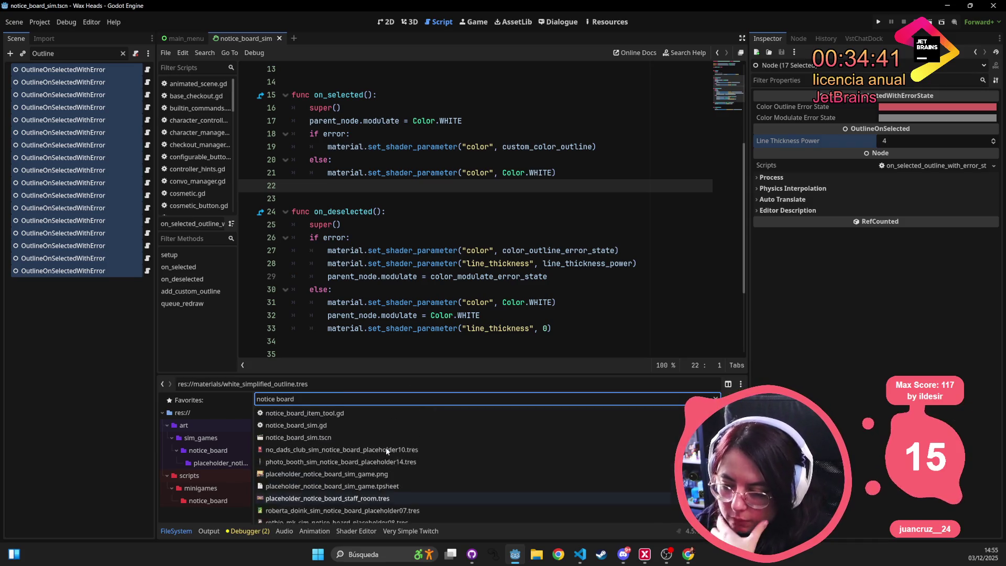
pyautogui.press('Down')
pyautogui.scroll(-3, 398, 445)
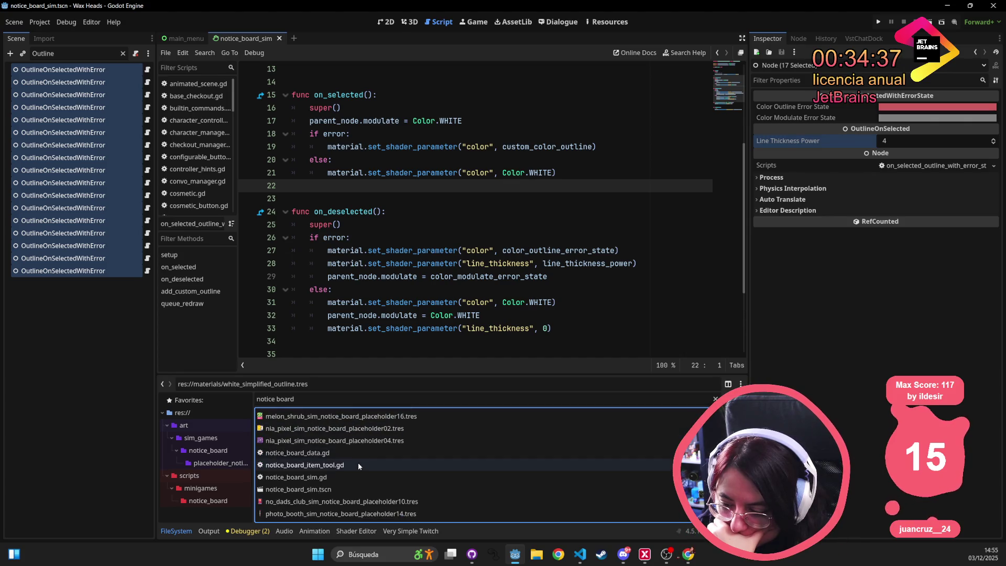
pyautogui.scroll(-1, 357, 462)
pyautogui.click(345, 475)
pyautogui.scroll(-4, 345, 475)
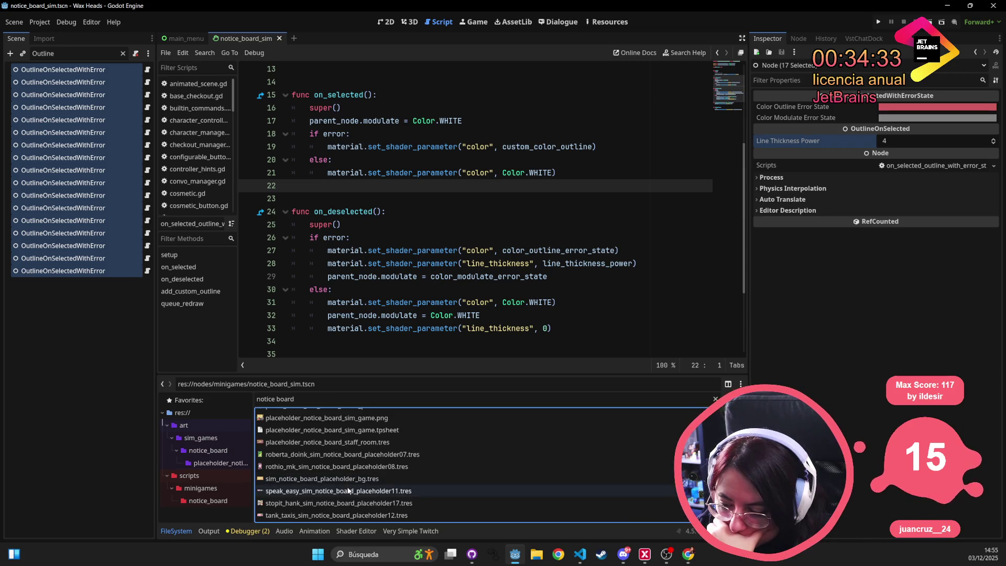
pyautogui.click(345, 490)
# - Reveal placeholder_notice_board_sim_game.png from the notice_board folder in the file manager
pyautogui.click(714, 399)
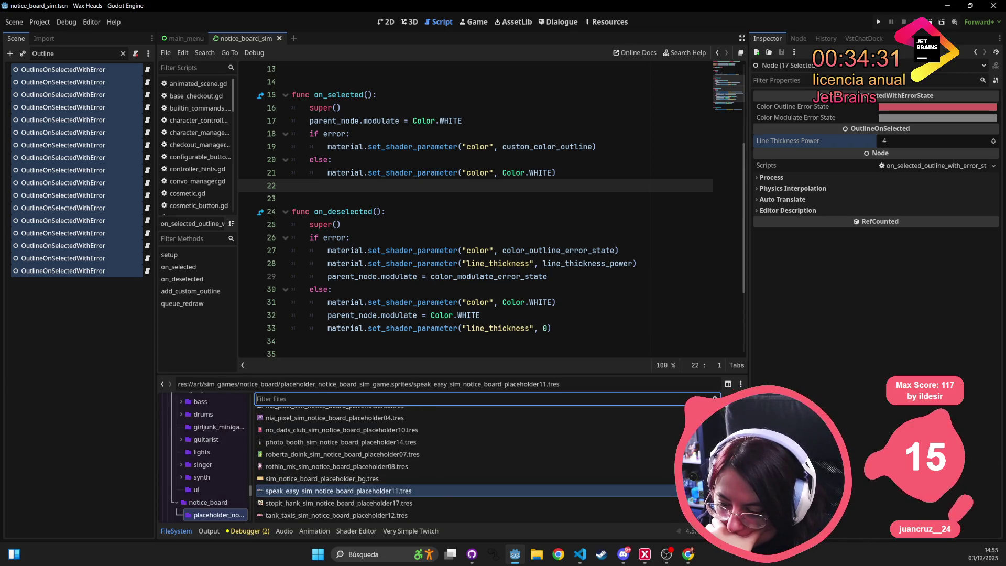
pyautogui.scroll(5, 407, 413)
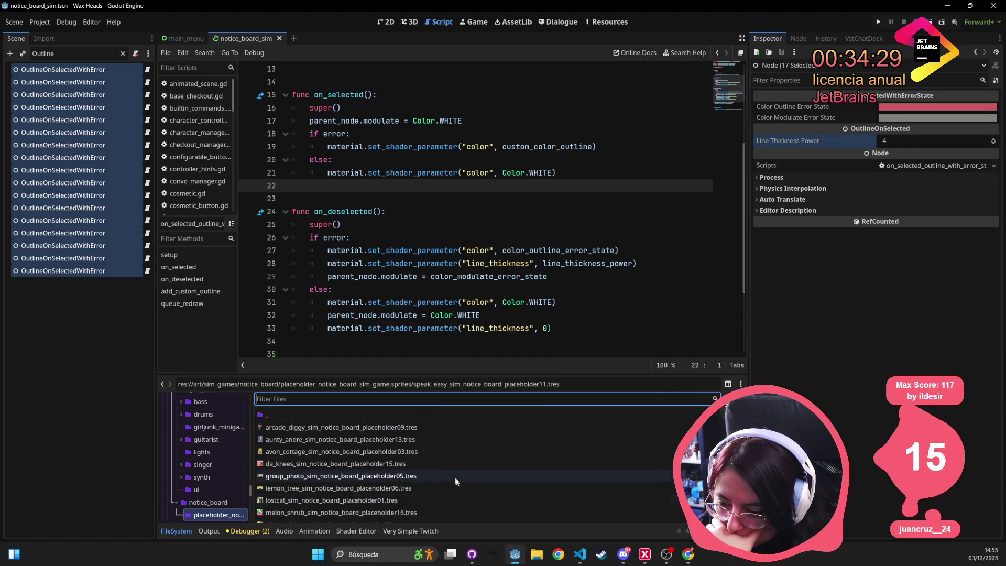
pyautogui.doubleClick(407, 413)
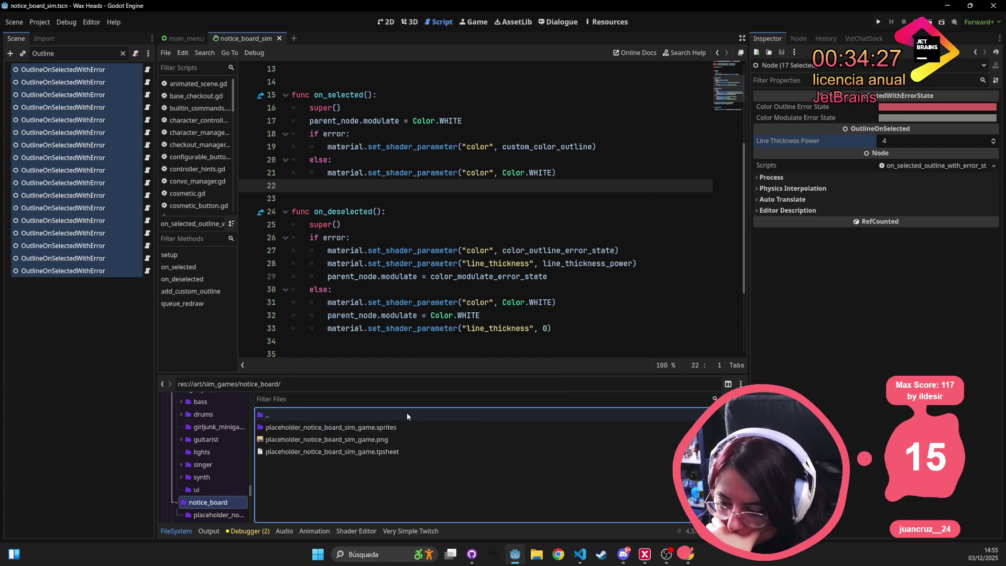
pyautogui.click(393, 442)
pyautogui.rightClick(381, 441)
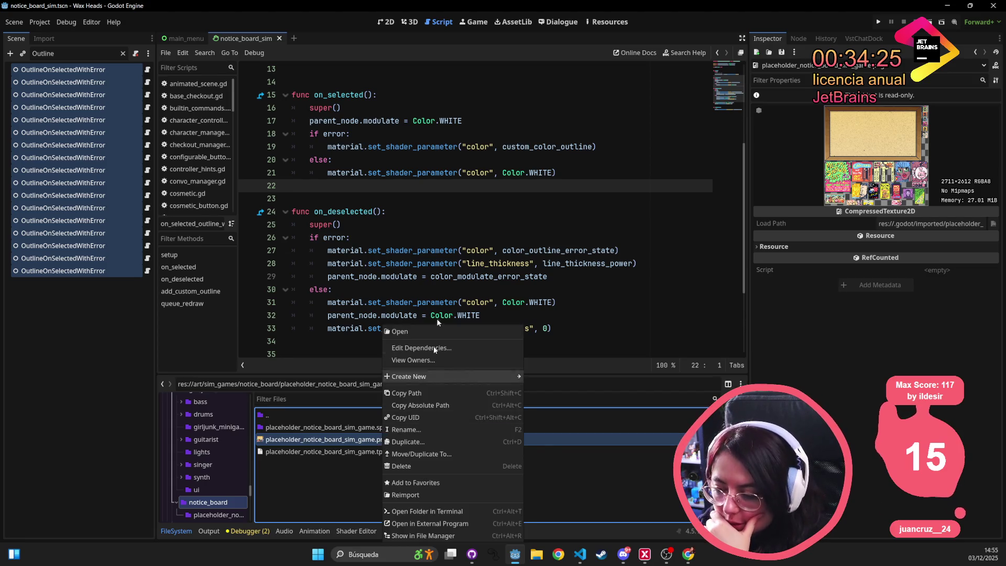
pyautogui.click(435, 329)
pyautogui.moveTo(434, 330)
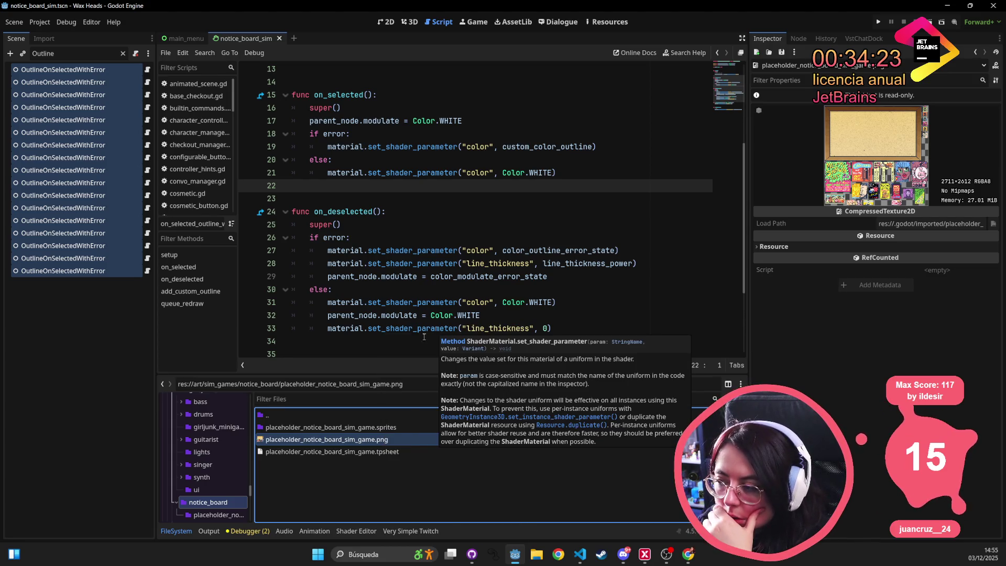
pyautogui.rightClick(324, 440)
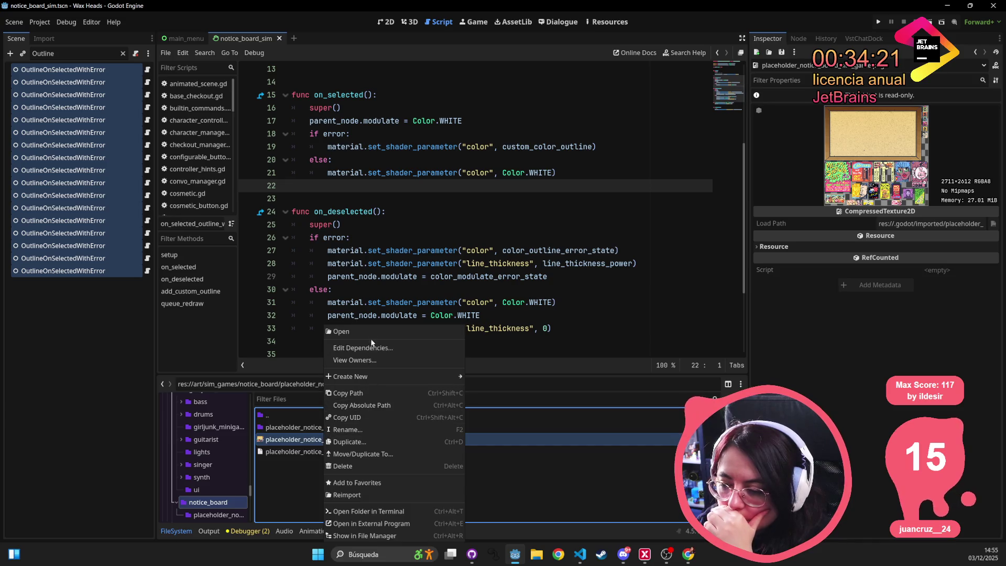
pyautogui.click(349, 535)
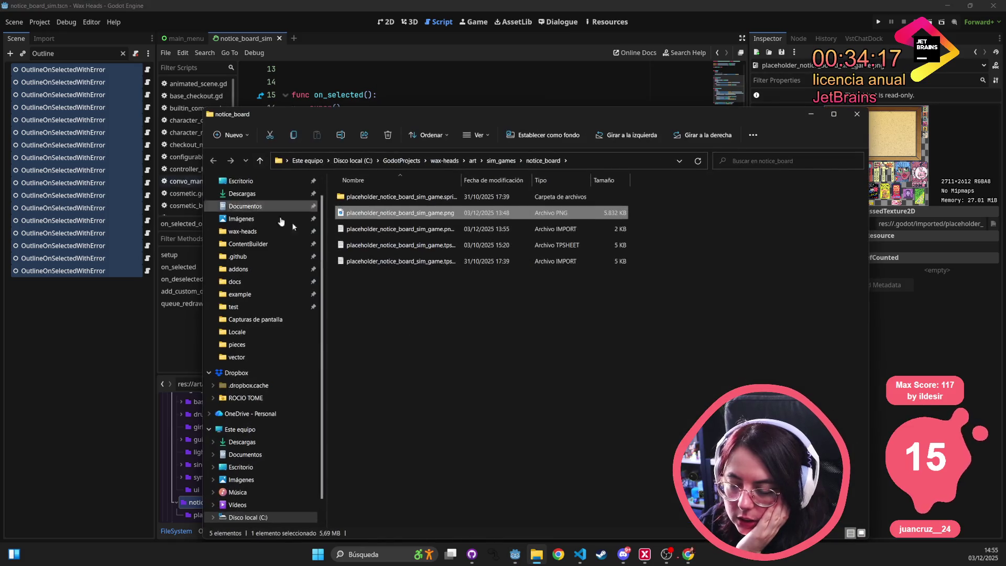
# - Open placeholder_notice_board_sim_game.png with Photos from the notice_board folder
pyautogui.doubleClick(358, 214)
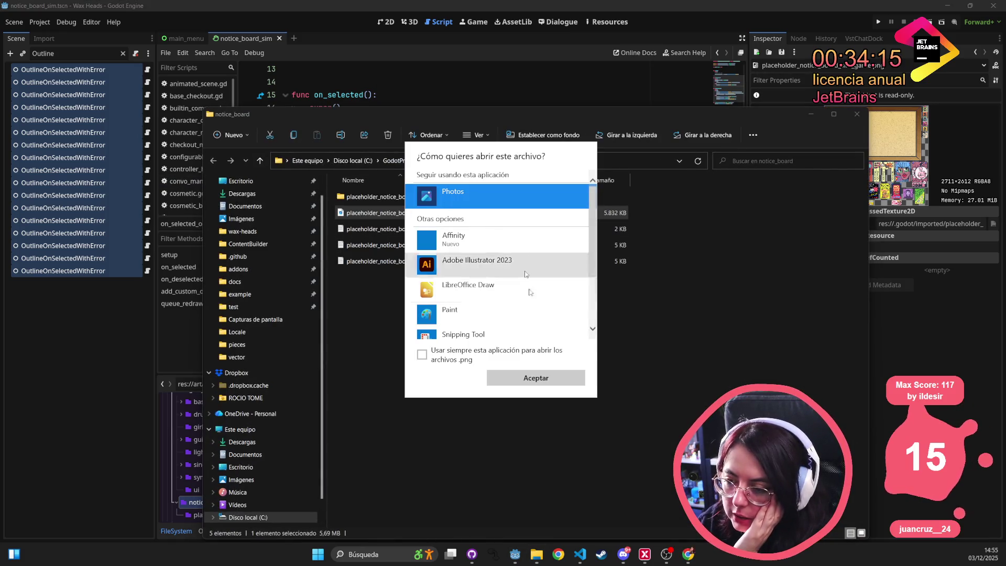
pyautogui.click(502, 375)
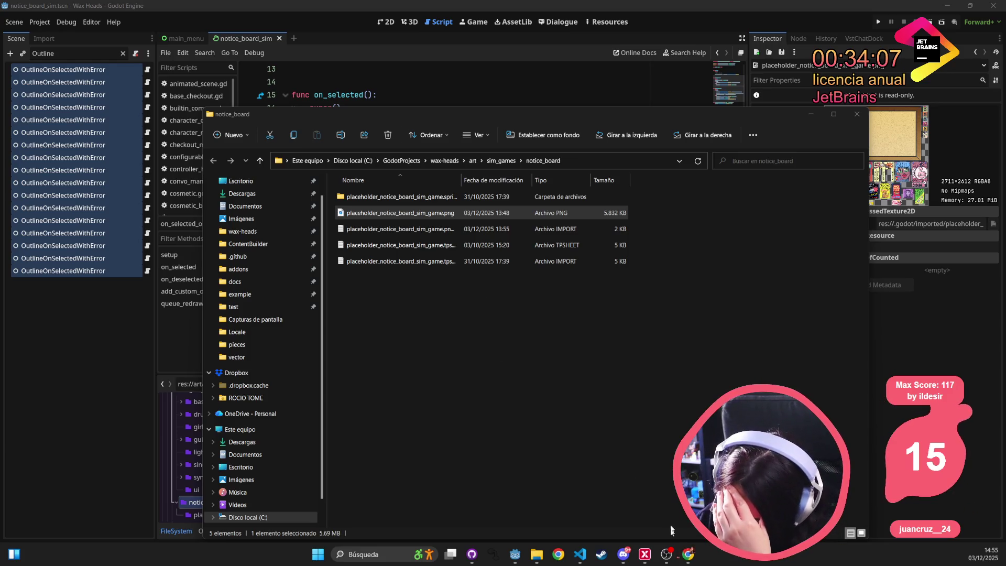
pyautogui.click(688, 554)
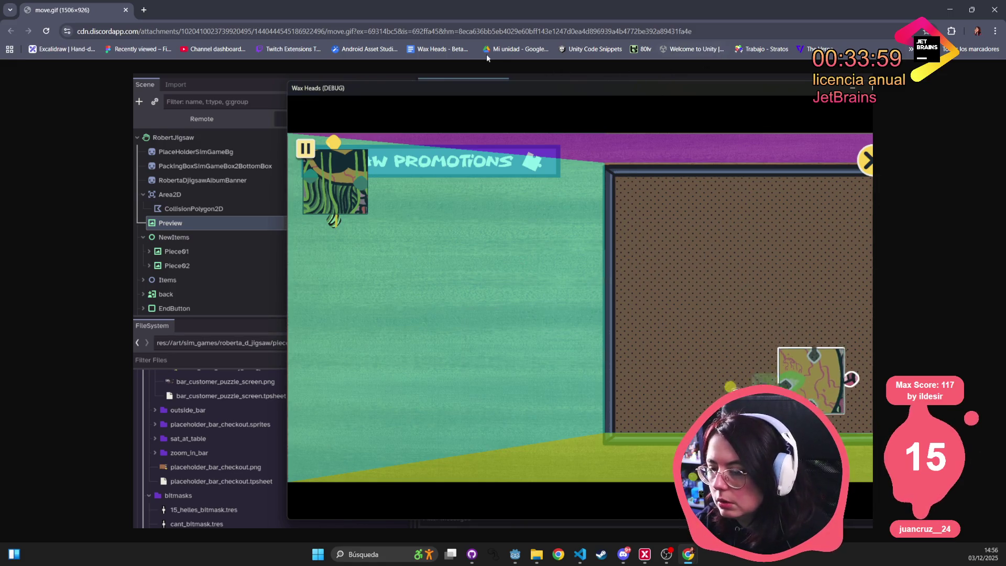
pyautogui.hotkey('alt', 'Tab')
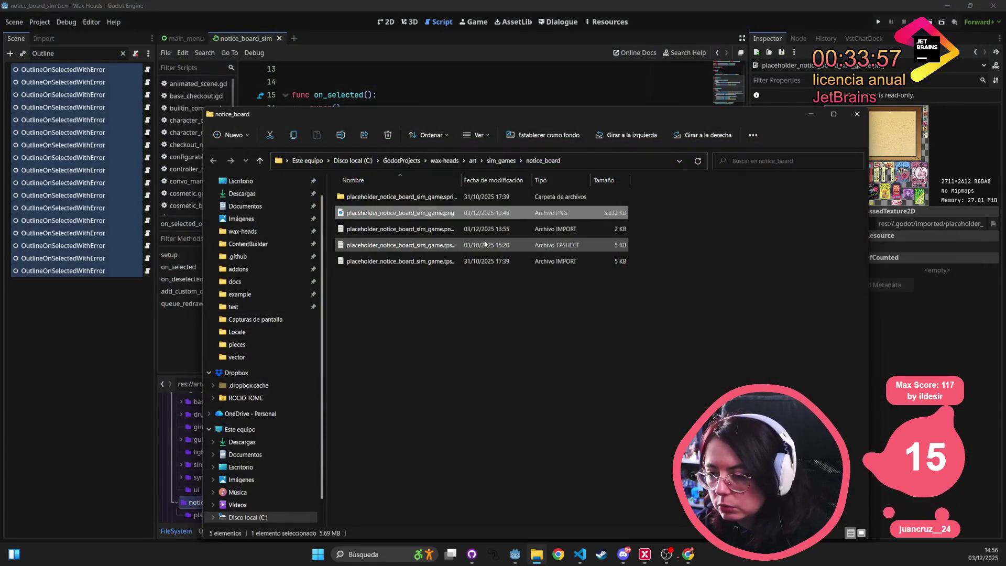
pyautogui.doubleClick(471, 216)
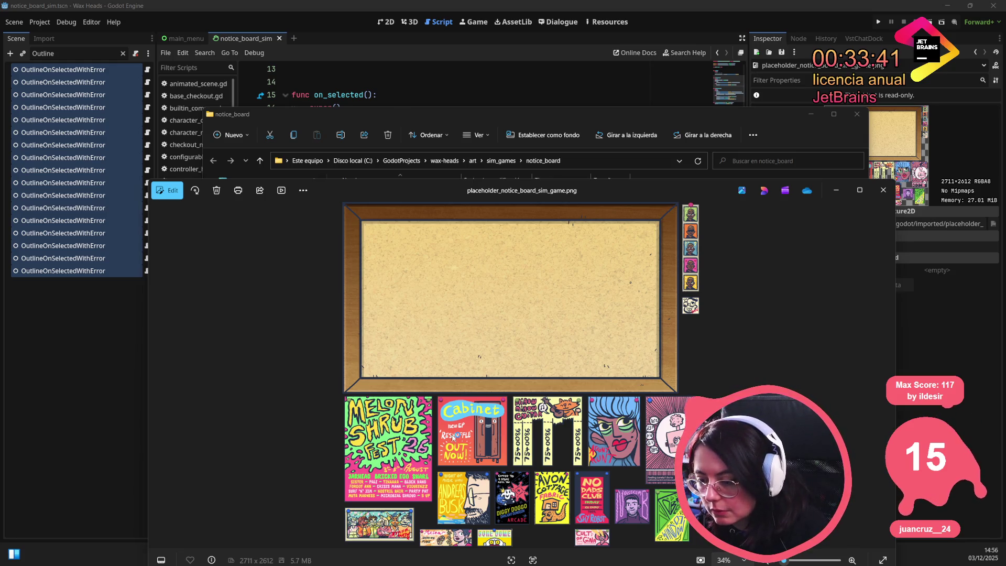
# - Maximize the Photos window and zoom in and out on the notice board sprite sheet
pyautogui.moveTo(640, 197); pyautogui.dragTo(620, 90)
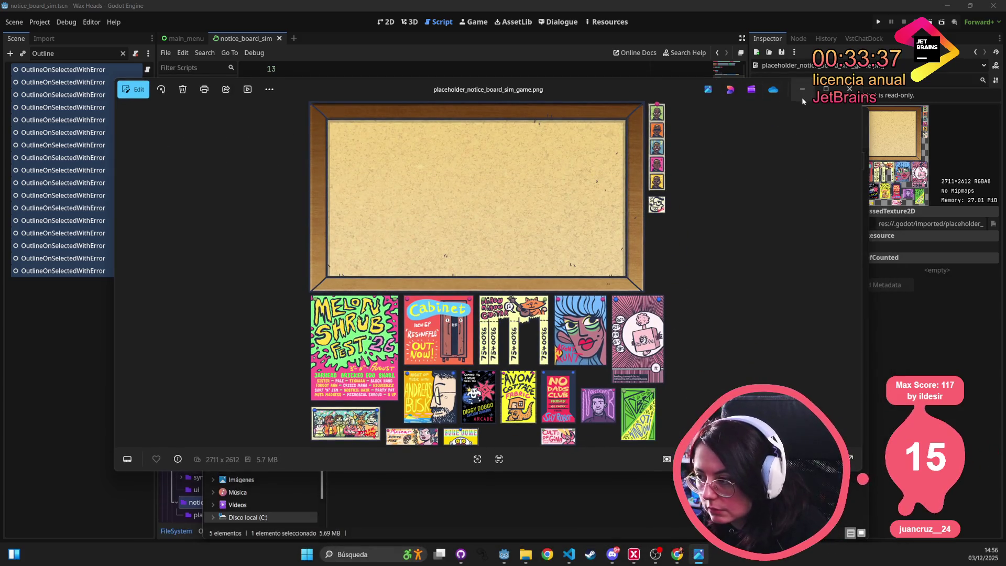
pyautogui.click(825, 89)
pyautogui.scroll(3, 436, 331)
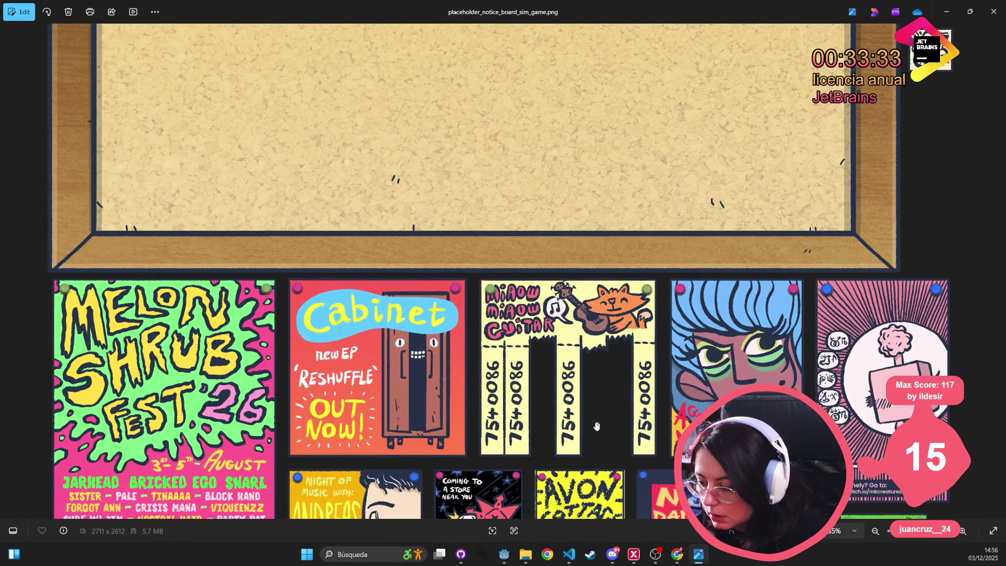
pyautogui.scroll(-2, 461, 292)
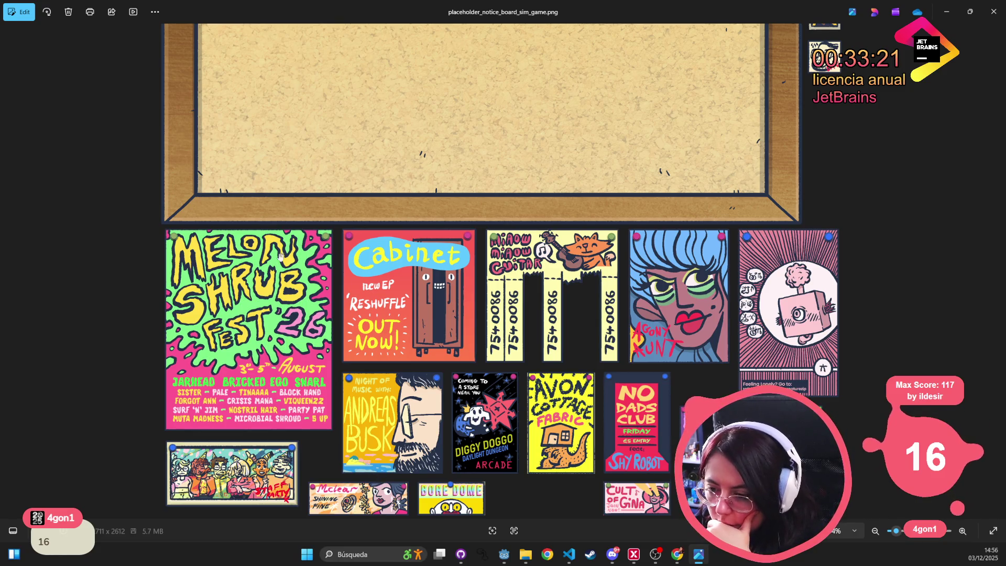
pyautogui.scroll(3, 355, 277)
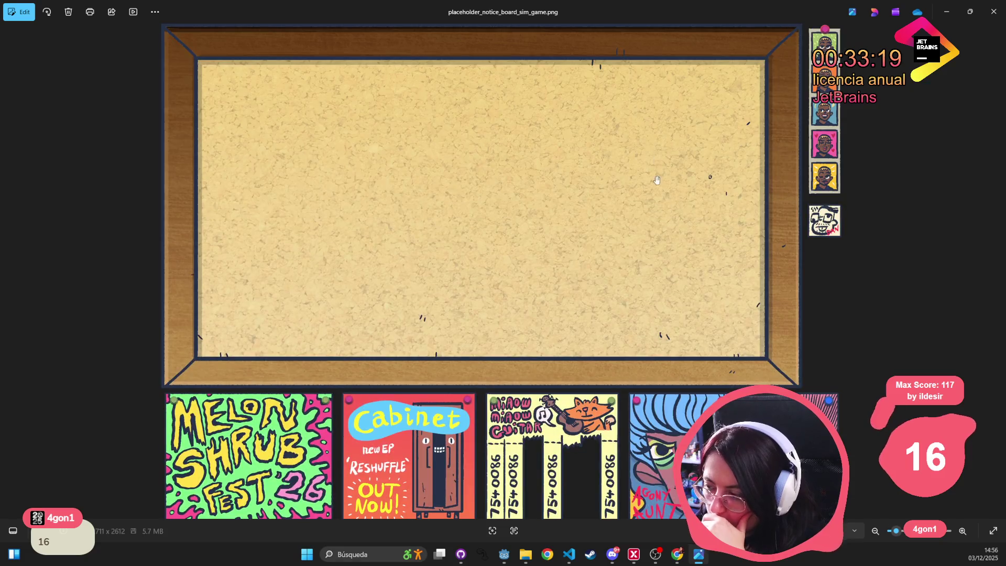
pyautogui.scroll(-1, 459, 293)
pyautogui.scroll(-2, 458, 293)
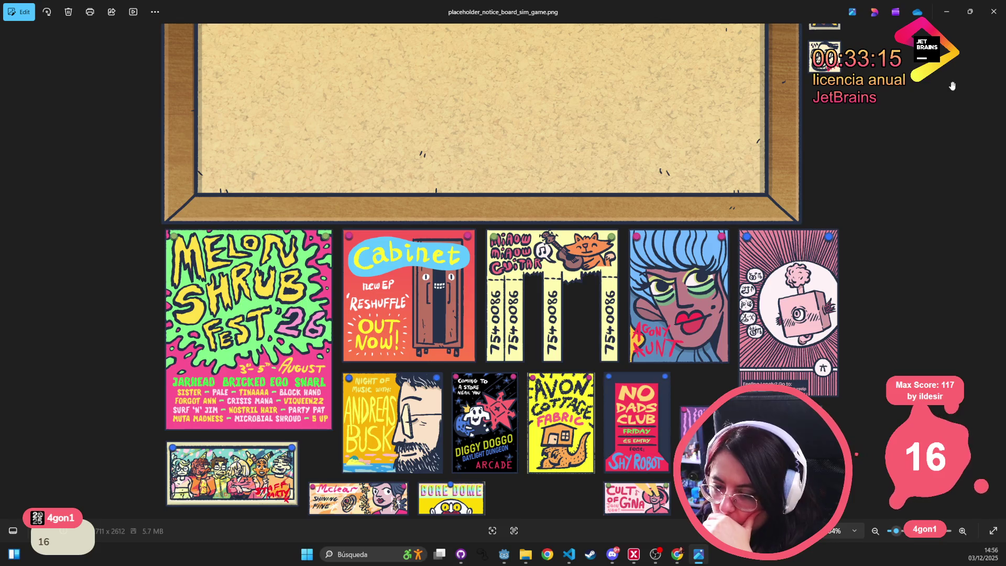
# - Minimize Photos and return to the Godot editor's 2D view
pyautogui.click(946, 12)
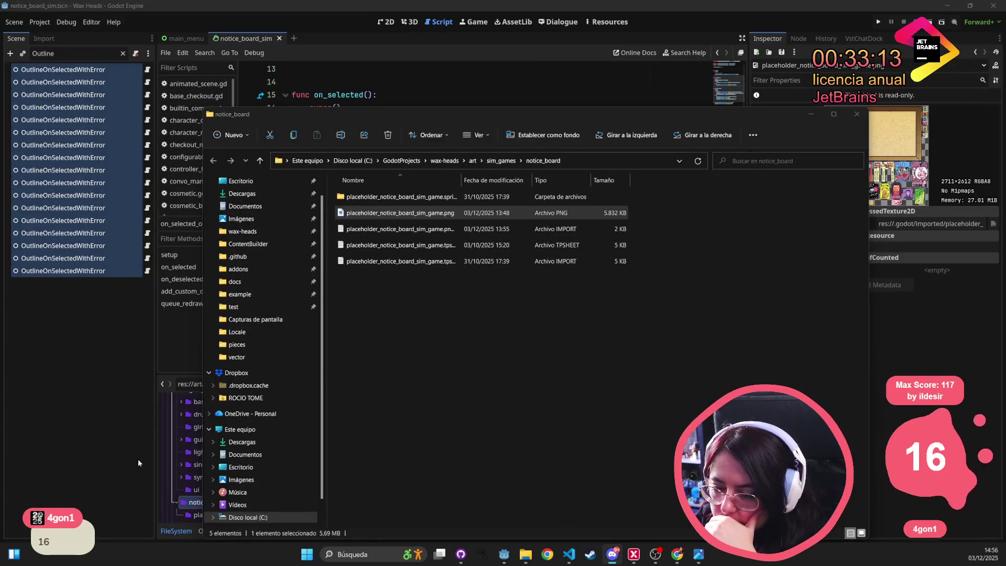
pyautogui.click(138, 462)
pyautogui.click(387, 24)
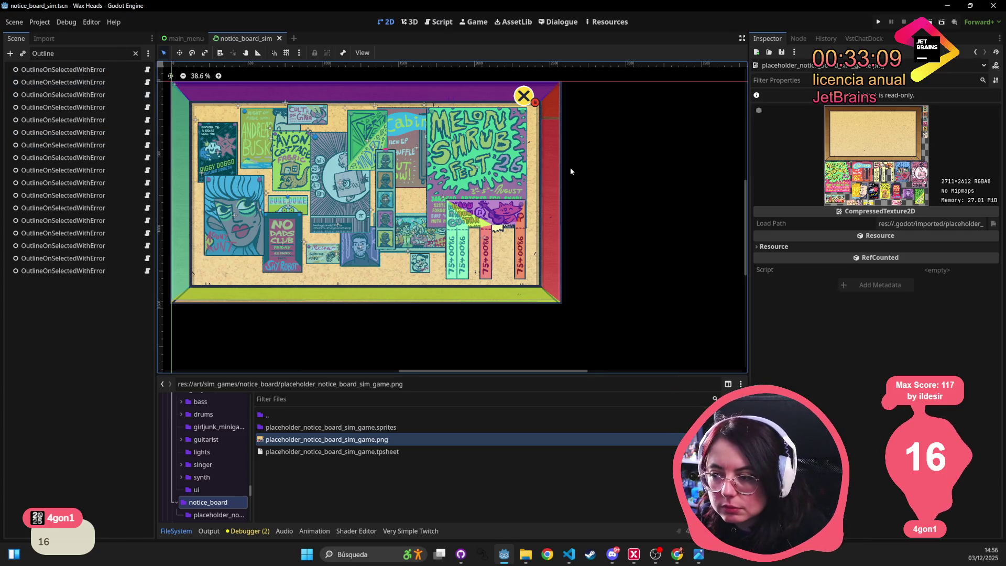
# - Filter the Scene tree by 't:texture' and select posters DiggyDoggo through LostCat
pyautogui.click(135, 53)
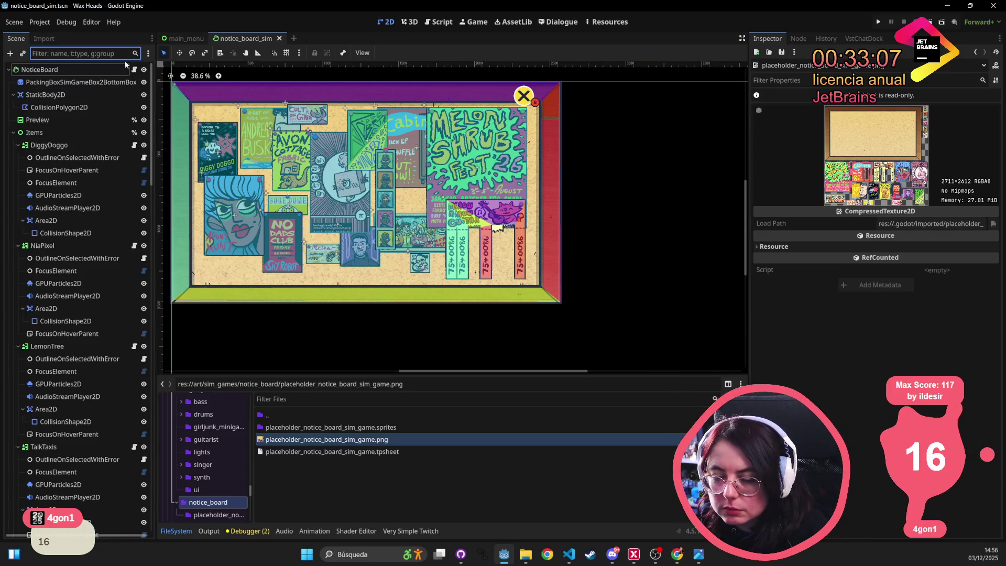
pyautogui.click(91, 233)
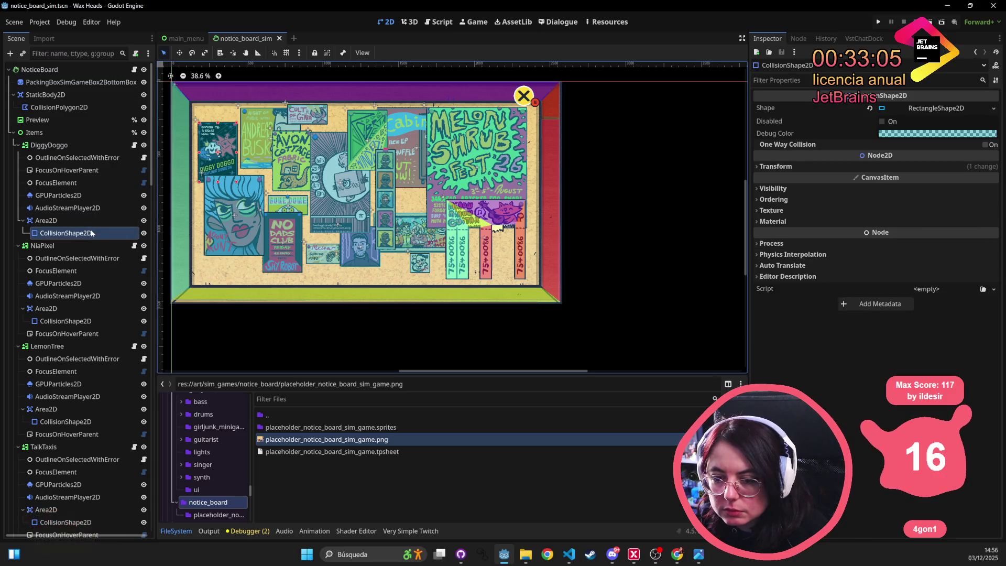
pyautogui.click(74, 53)
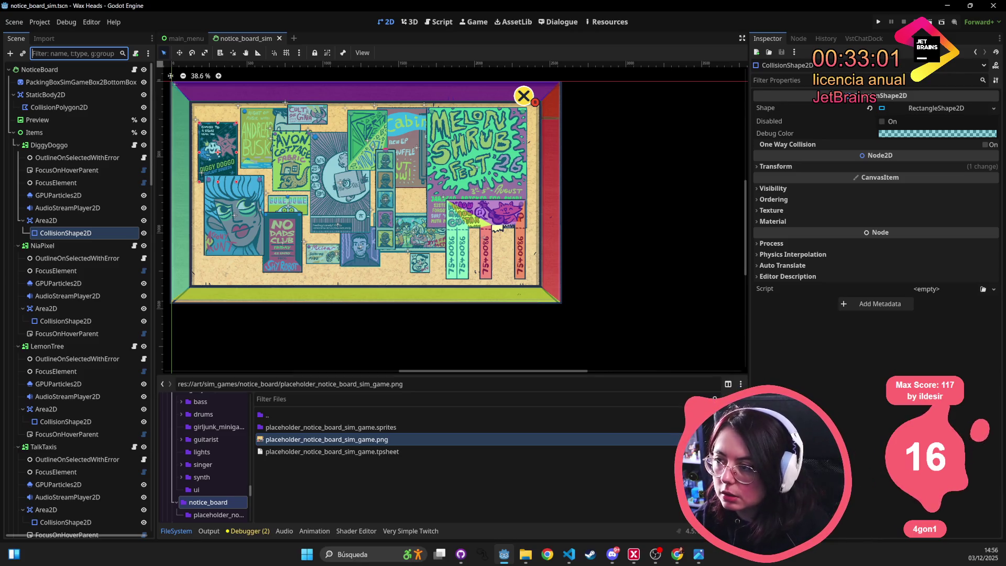
pyautogui.hotkey('alt', 'Tab')
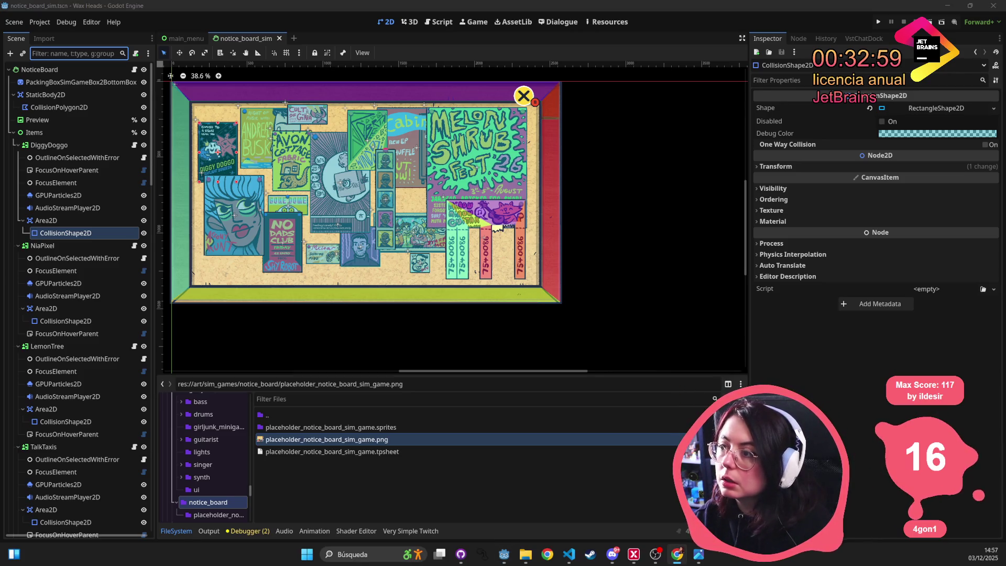
pyautogui.hotkey('alt', 'Tab')
pyautogui.write('sprit')
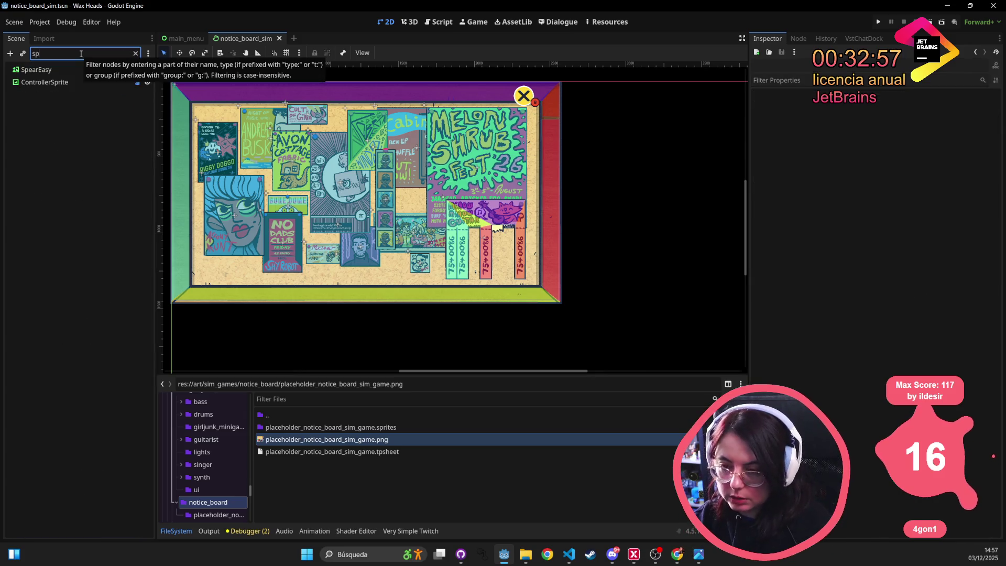
pyautogui.press('BackSpace')
pyautogui.press('BackSpace')
pyautogui.press('BackSpace')
pyautogui.write('t:')
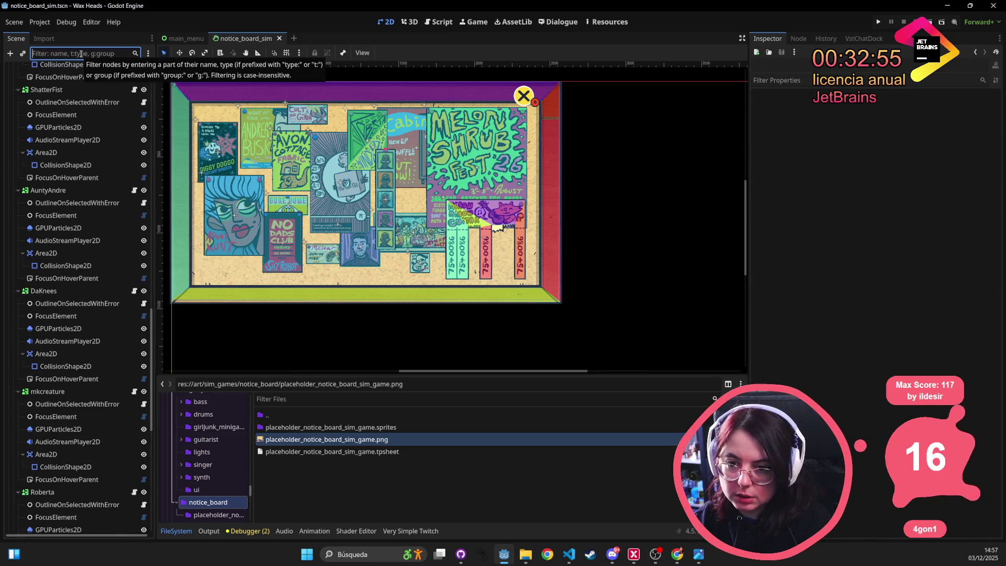
pyautogui.write('texture')
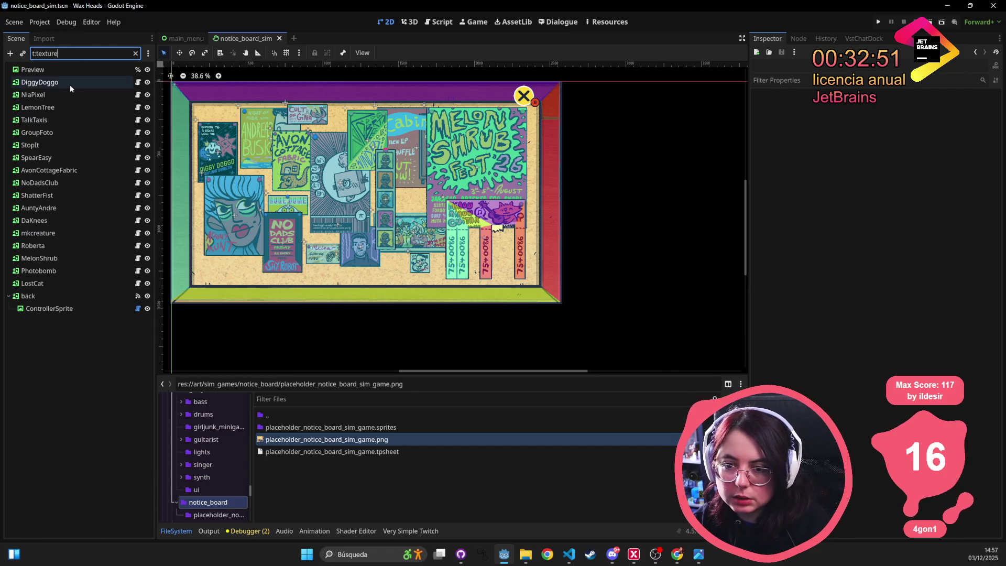
pyautogui.click(70, 84)
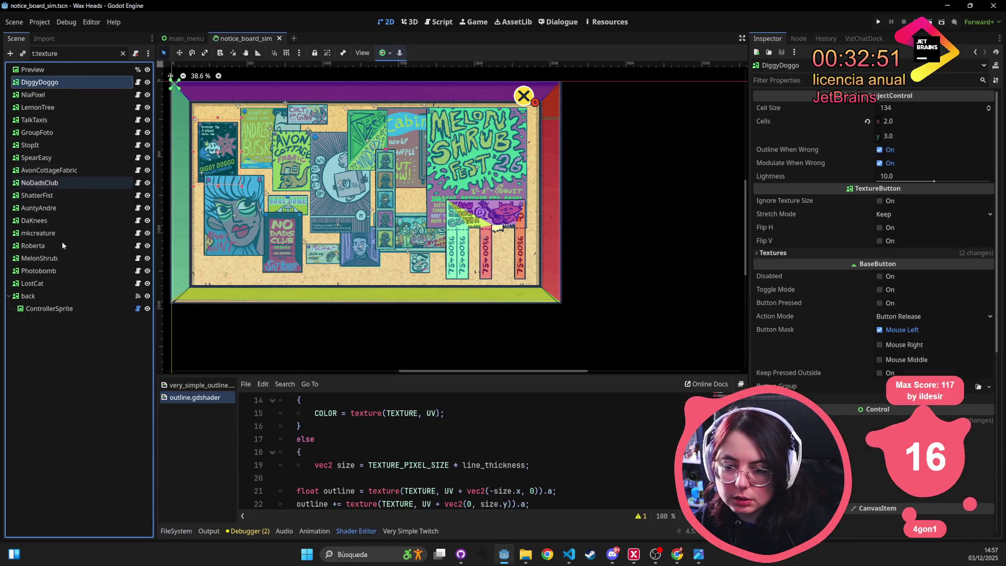
pyautogui.keyDown('shift'); pyautogui.click(61, 283); pyautogui.keyUp('shift')
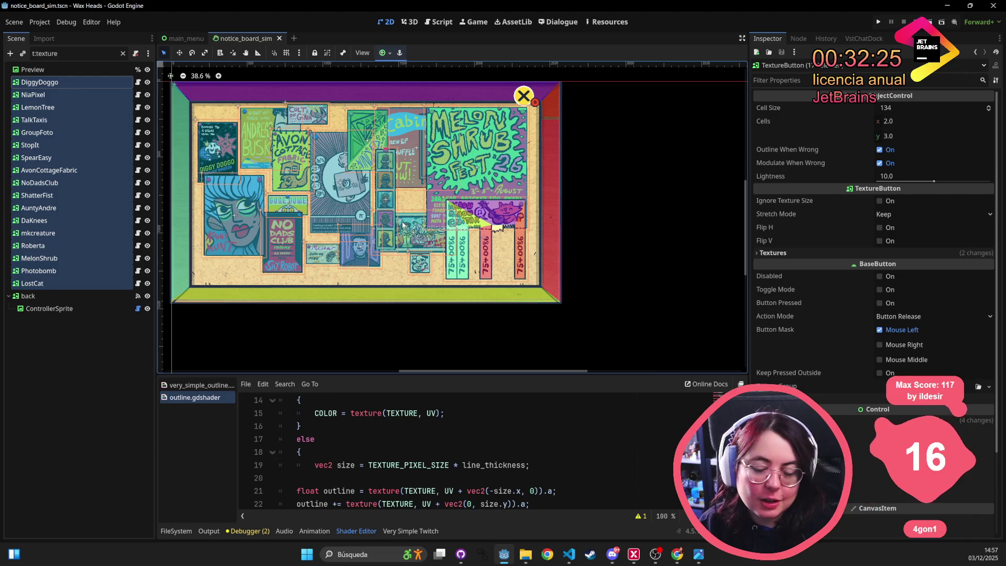
pyautogui.scroll(4, 387, 224)
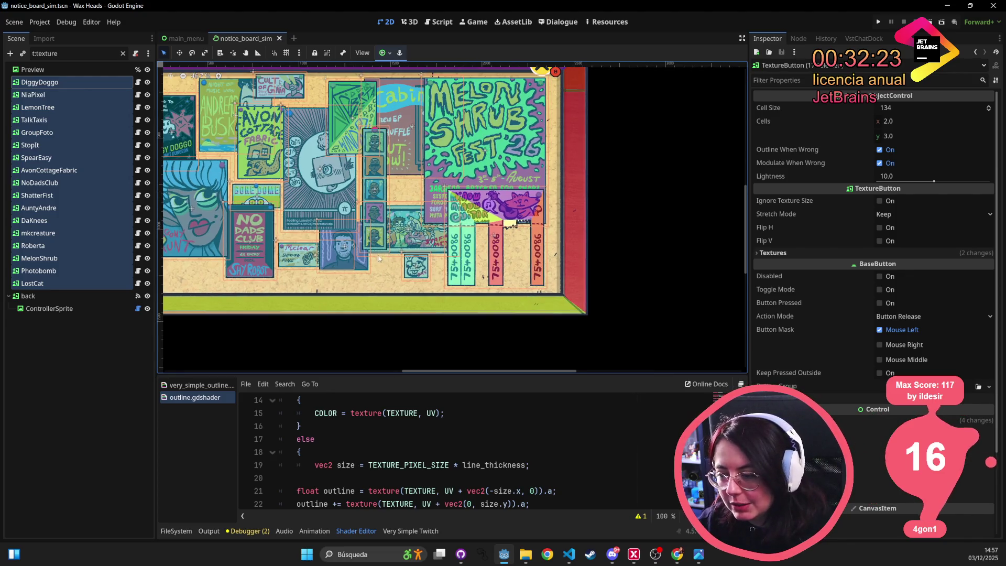
pyautogui.scroll(4, 418, 192)
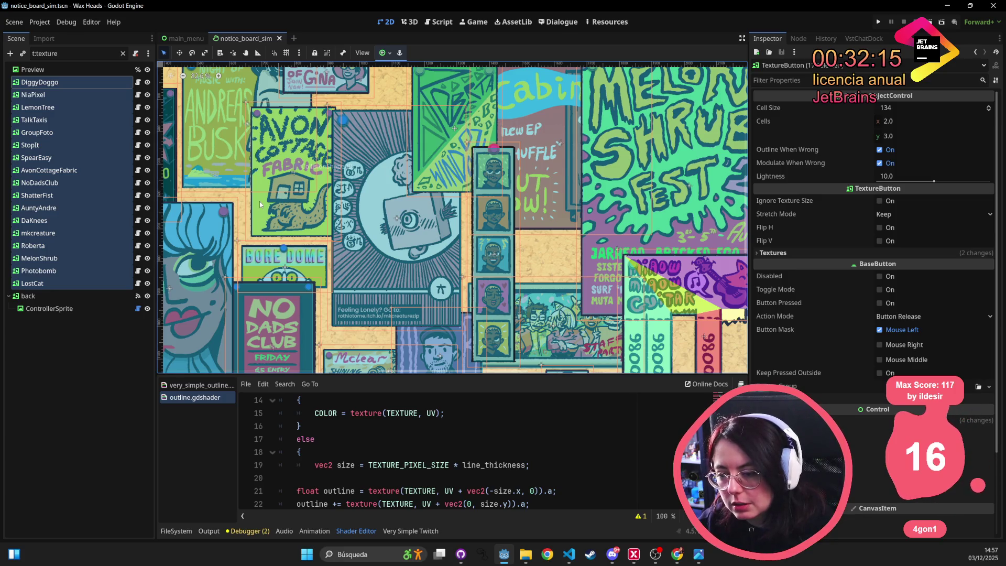
pyautogui.moveTo(226, 230); pyautogui.dragTo(435, 203)
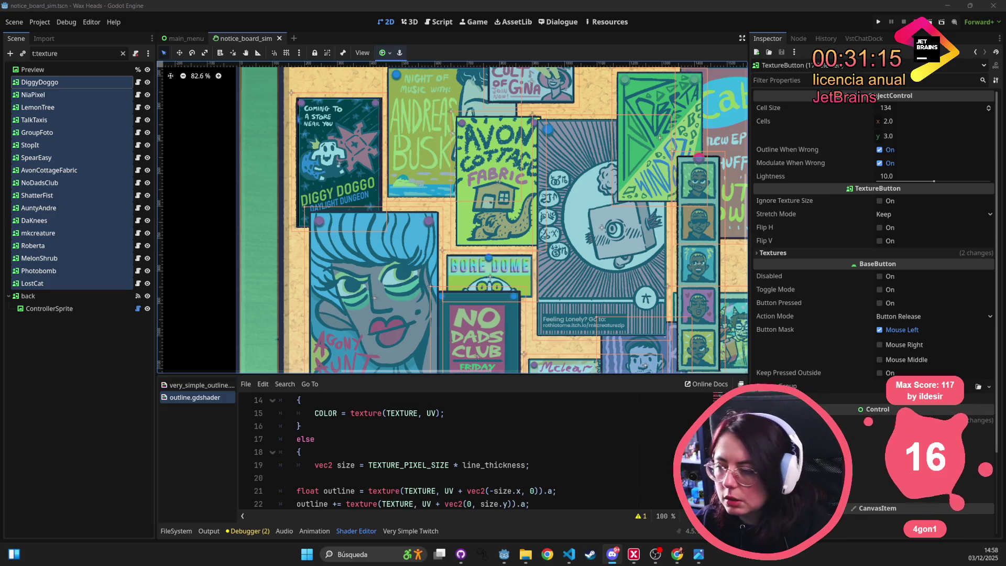
pyautogui.moveTo(342, 157); pyautogui.dragTo(271, 217)
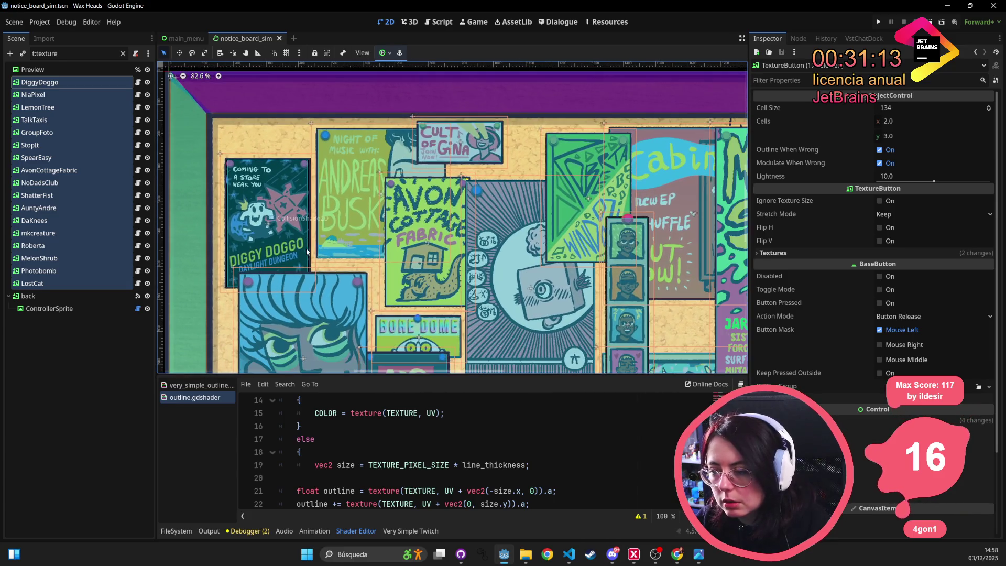
pyautogui.scroll(1, 307, 241)
pyautogui.click(307, 553)
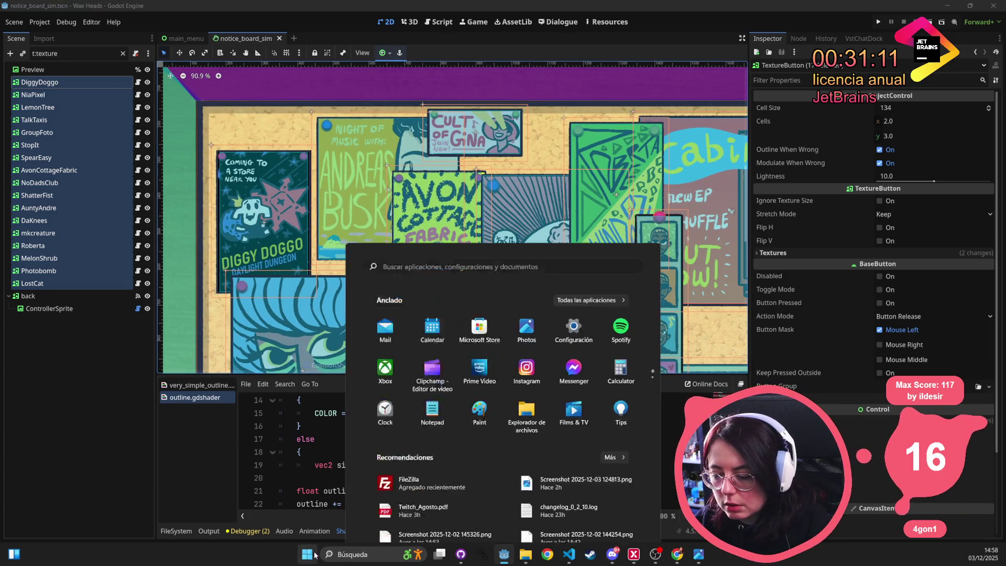
# - Launch Snipping Tool, mark the notice board area, then cancel the capture
pyautogui.write('sni')
pyautogui.press('Return')
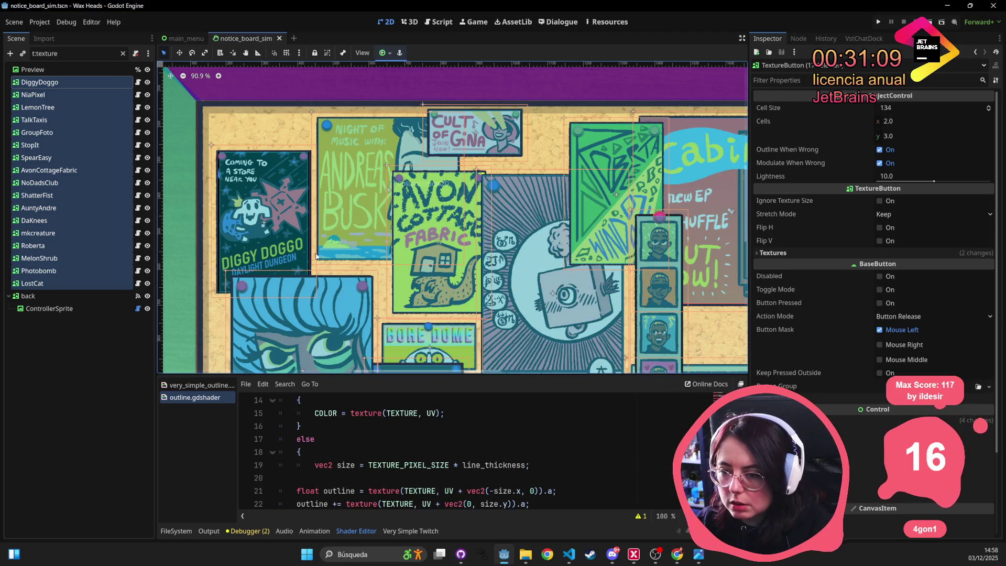
pyautogui.click(187, 130)
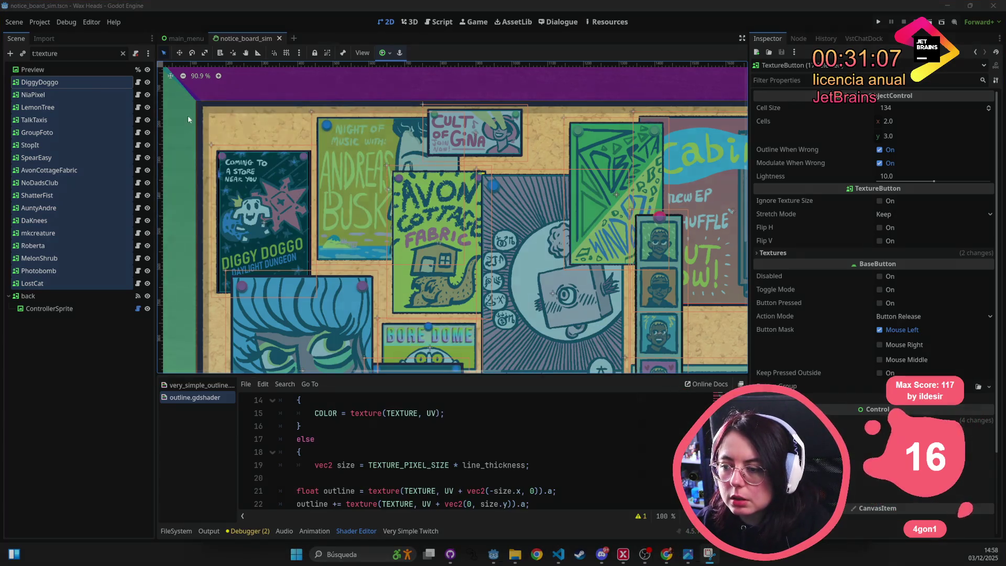
pyautogui.moveTo(172, 70); pyautogui.dragTo(683, 359)
pyautogui.press('Escape')
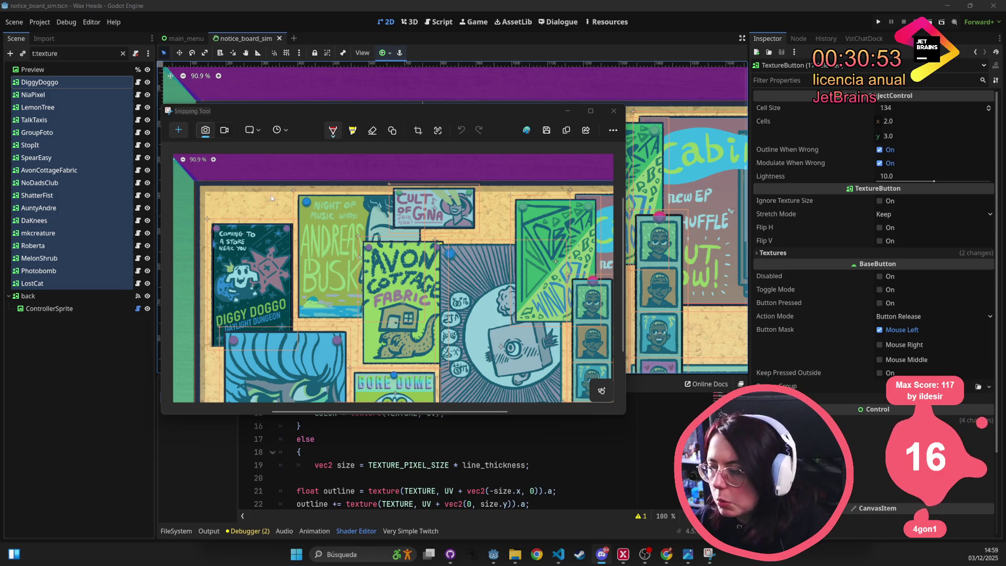
# - Select only DiggyDoggo in Godot and expand its texture properties
pyautogui.click(102, 94)
pyautogui.click(102, 82)
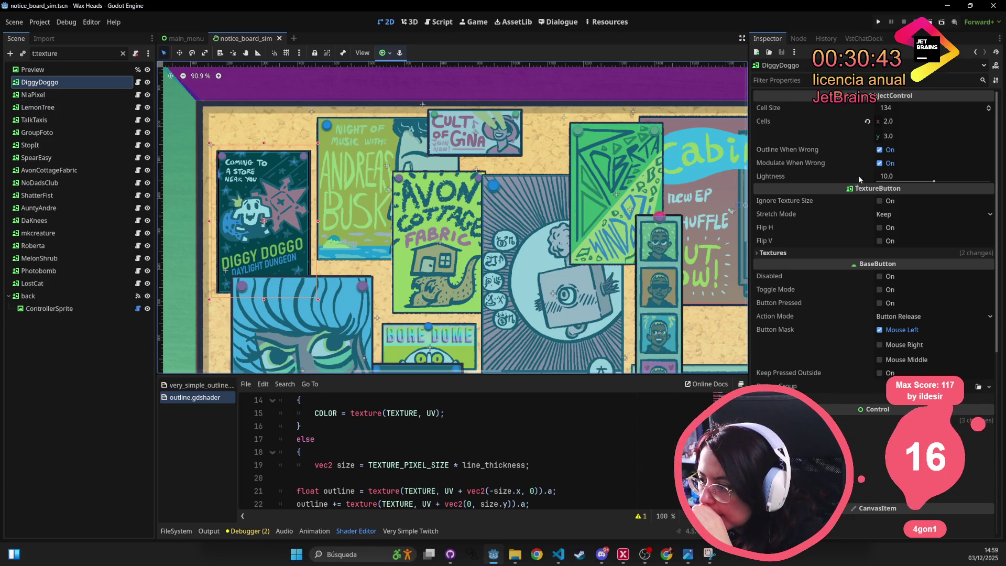
pyautogui.click(870, 252)
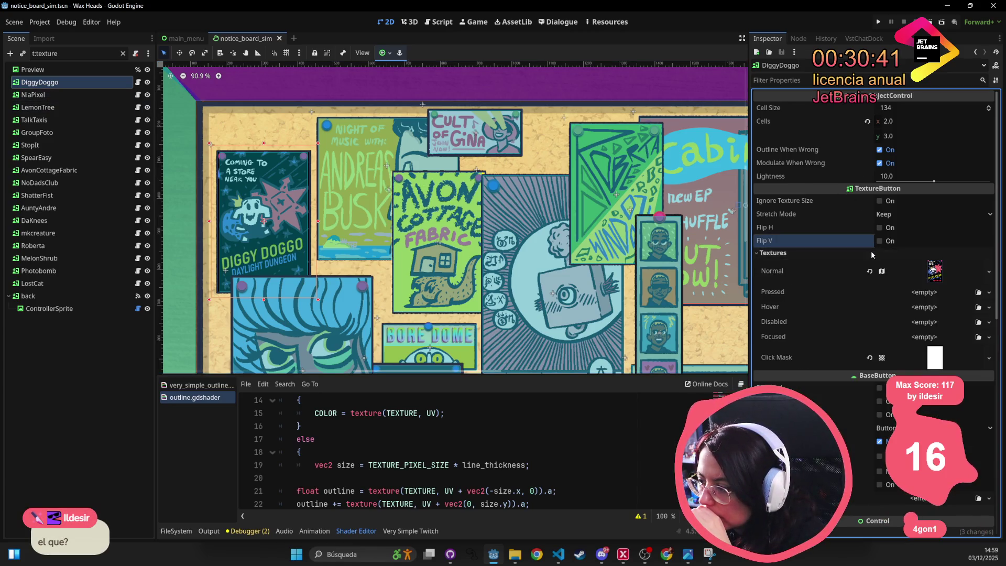
# - Preview DiggyDoggo's Normal texture and snip it with Snipping Tool
pyautogui.click(931, 273)
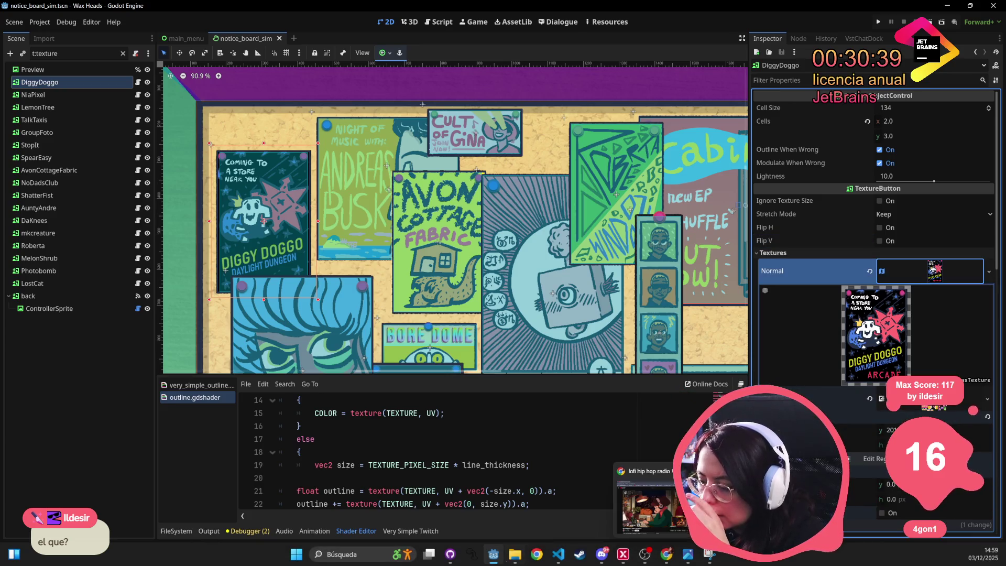
pyautogui.click(302, 559)
pyautogui.write('snip')
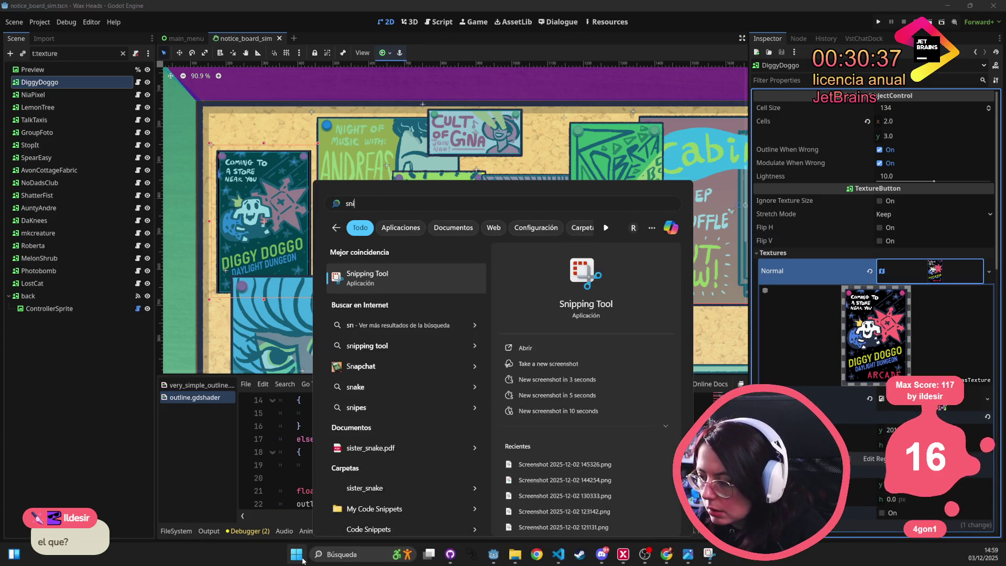
pyautogui.press('Return')
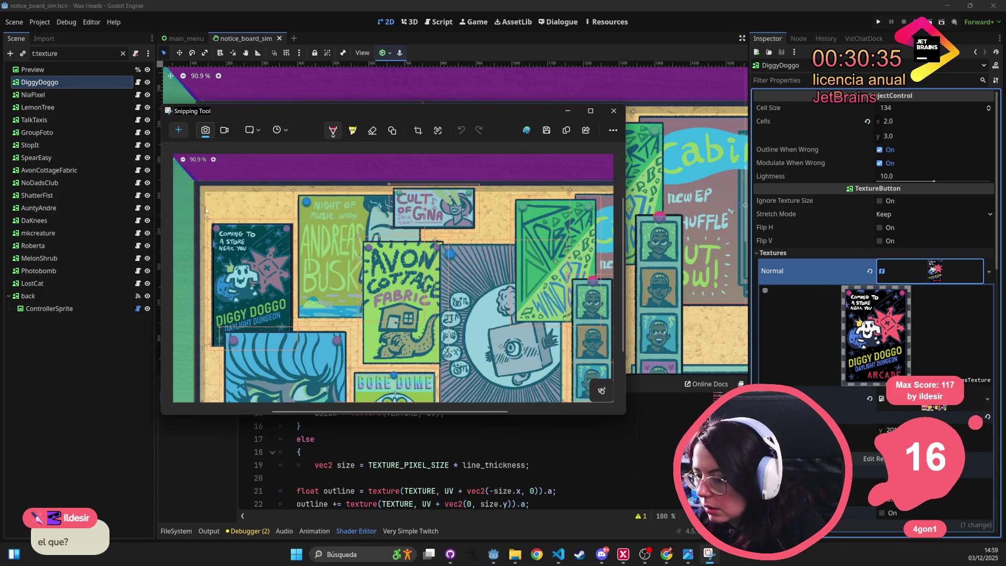
pyautogui.click(197, 132)
pyautogui.moveTo(819, 267)
pyautogui.mouseDown()
pyautogui.moveTo(931, 367)
pyautogui.moveTo(930, 406)
pyautogui.mouseUp()
pyautogui.press('Escape')
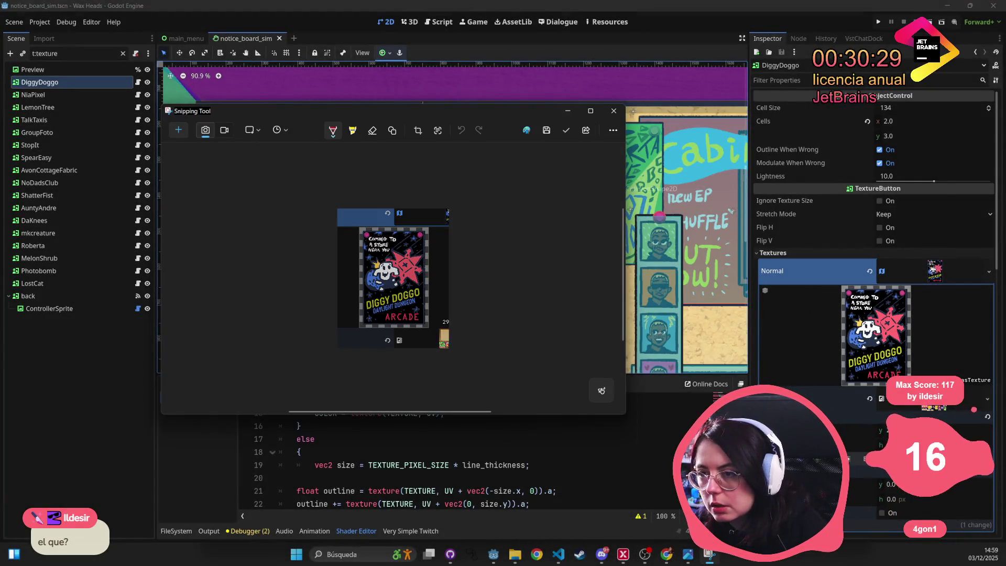
# - Close the snipping window and reselect posters DiggyDoggo through LostCat
pyautogui.click(601, 554)
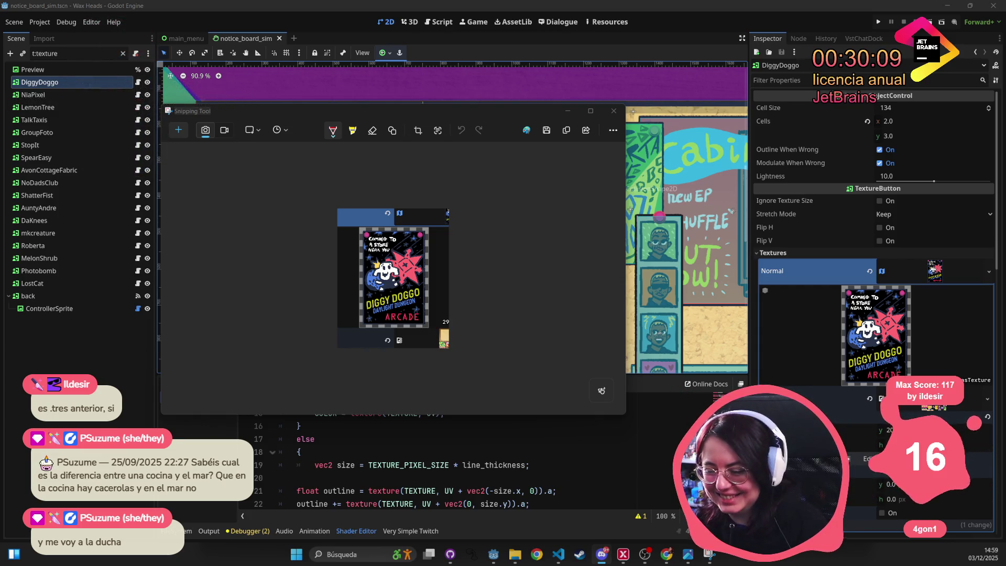
pyautogui.click(614, 110)
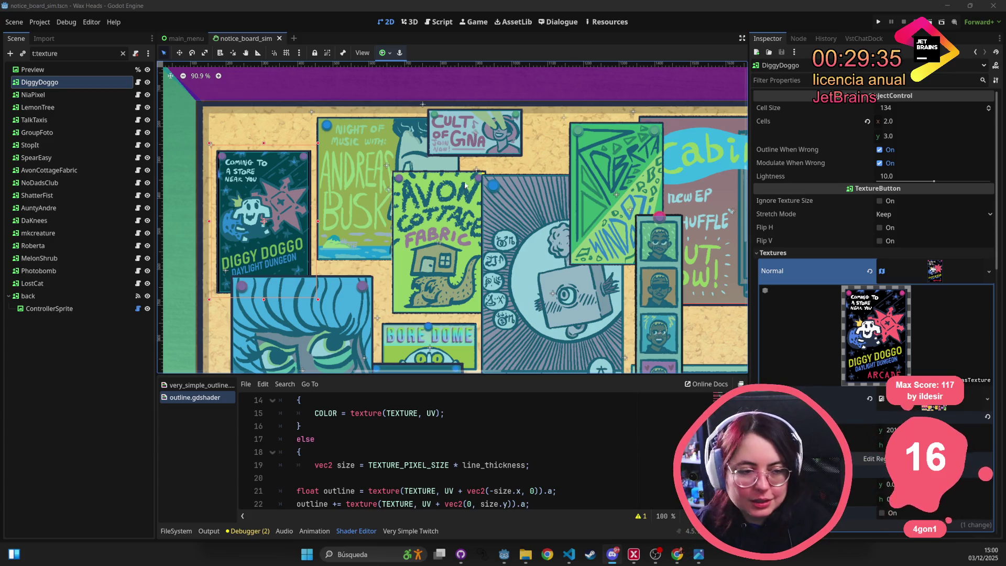
pyautogui.keyDown('shift'); pyautogui.click(90, 281); pyautogui.keyUp('shift')
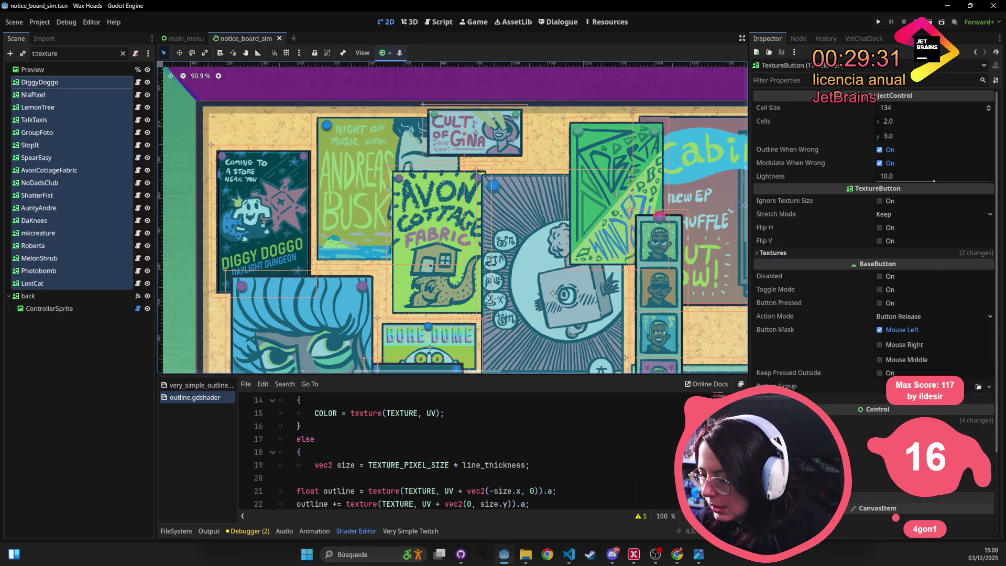
# - Set the posters' outline shader thickness to 5, then select NiaPixel and filter properties
pyautogui.scroll(-3, 873, 236)
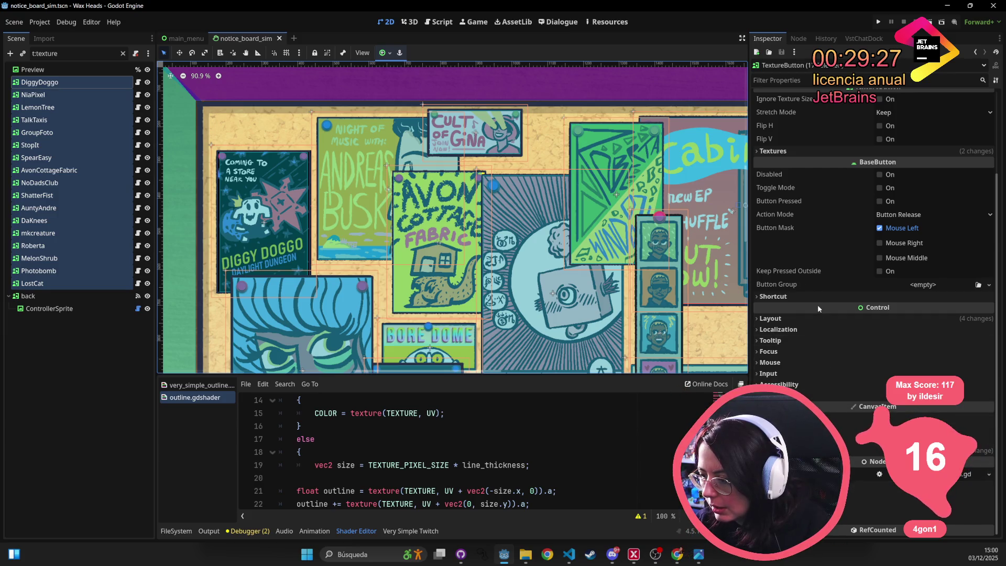
pyautogui.click(772, 450)
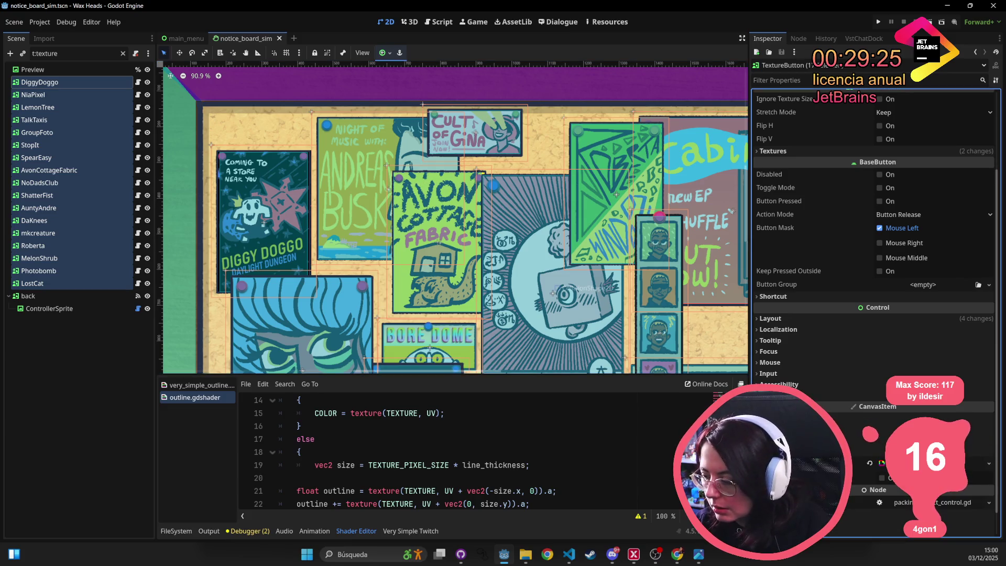
pyautogui.click(921, 463)
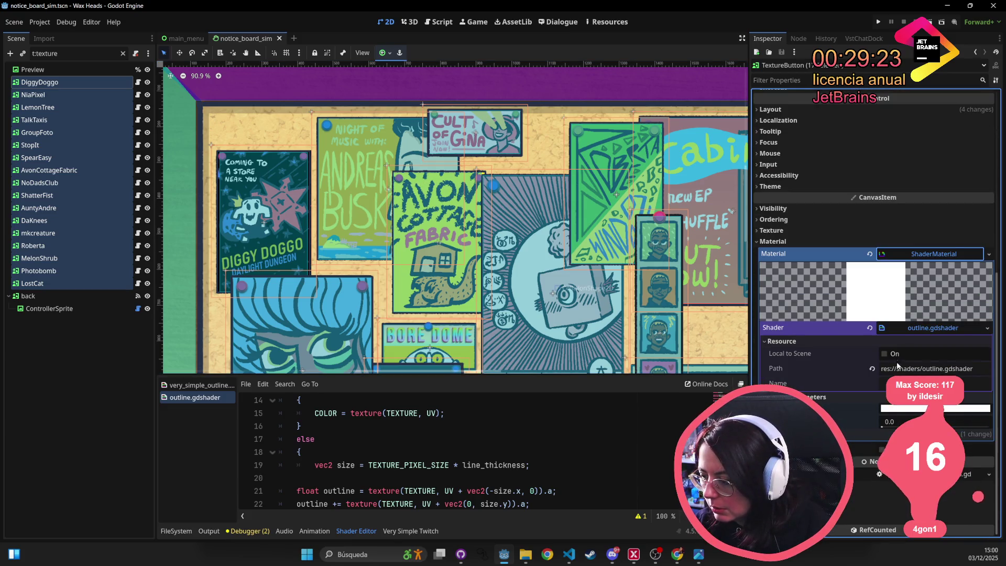
pyautogui.click(894, 422)
pyautogui.write('5')
pyautogui.press('Return')
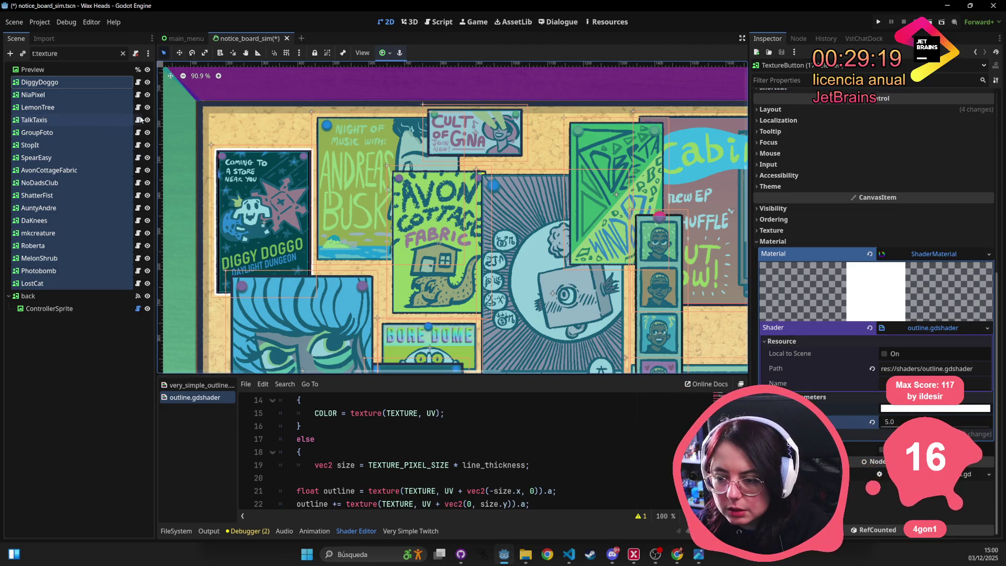
pyautogui.click(84, 95)
pyautogui.click(806, 80)
# - Set NiaPixel's outline Line Thickness shader parameter to 6
pyautogui.write('thic')
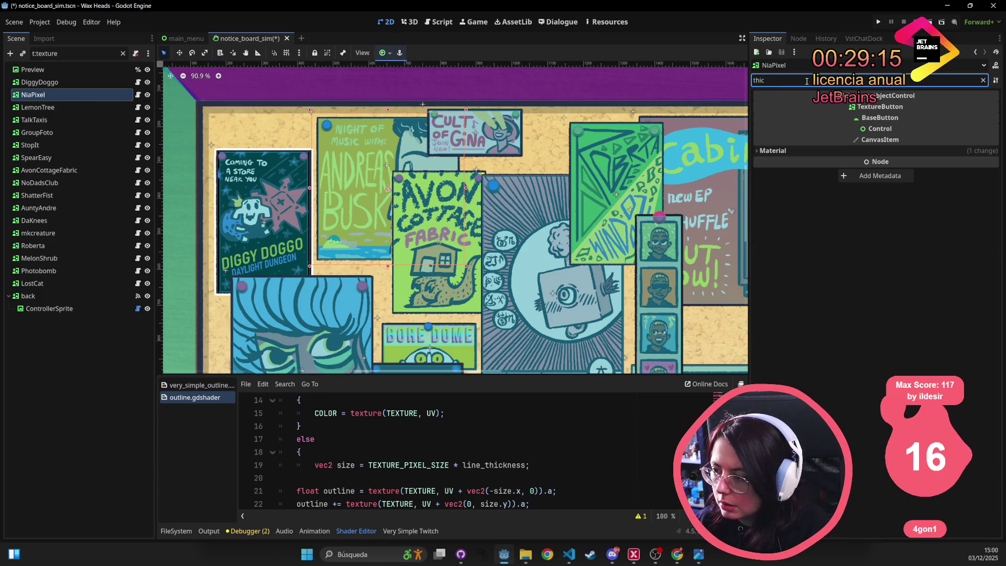
pyautogui.click(773, 151)
pyautogui.click(932, 163)
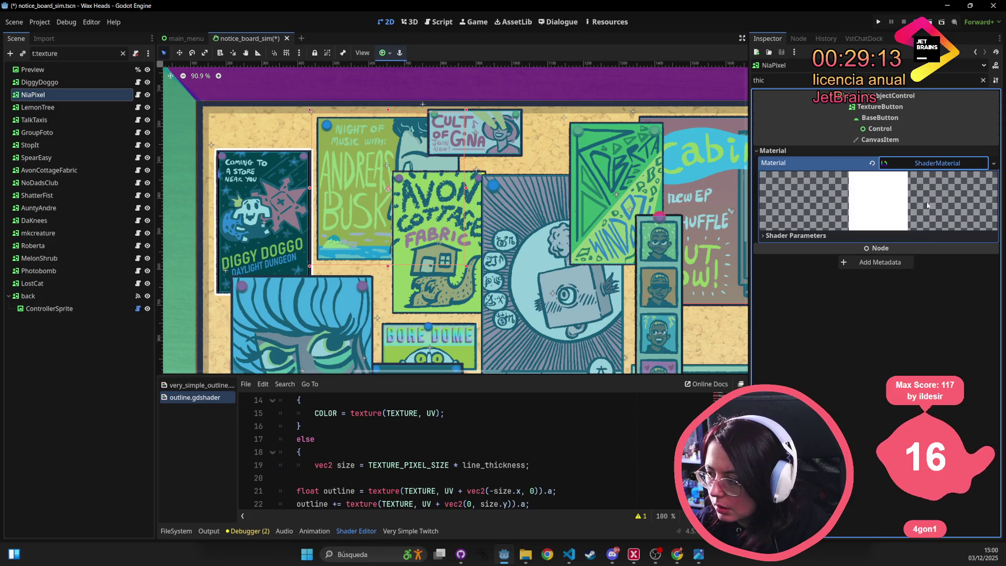
pyautogui.click(896, 235)
pyautogui.click(912, 247)
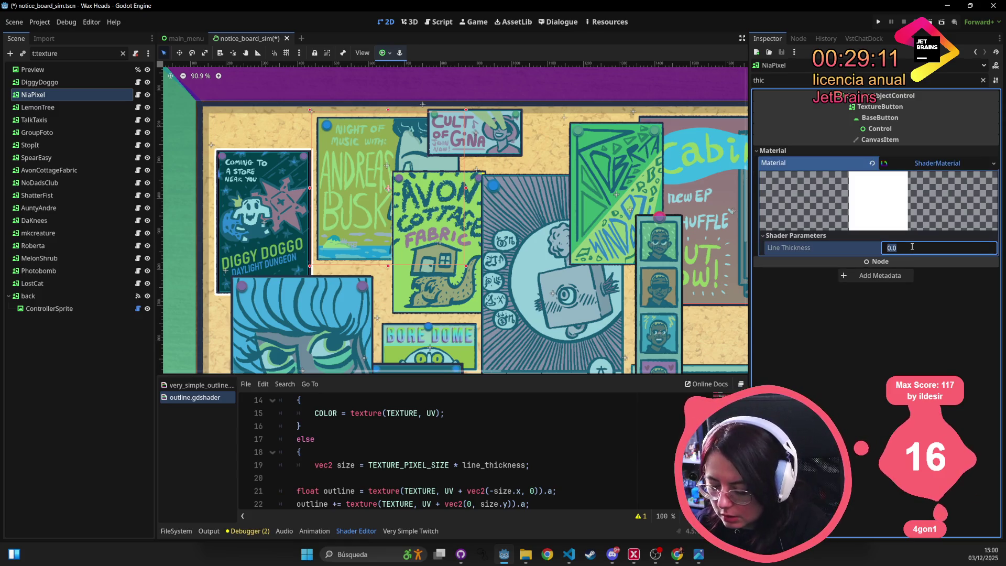
pyautogui.press('Return')
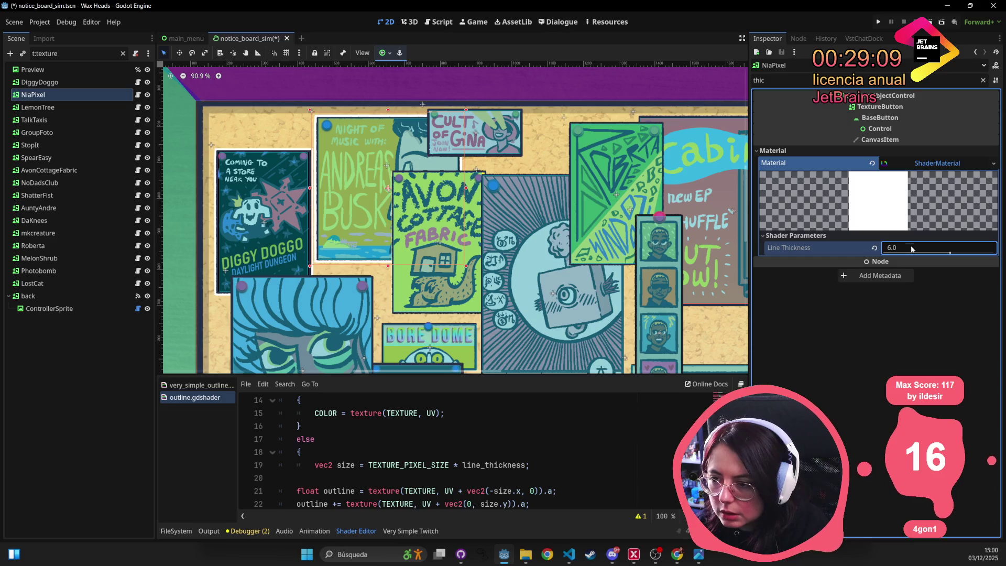
# - Select the Cult of Gina, LemonTree and AVON posters to inspect them
pyautogui.scroll(5, 386, 160)
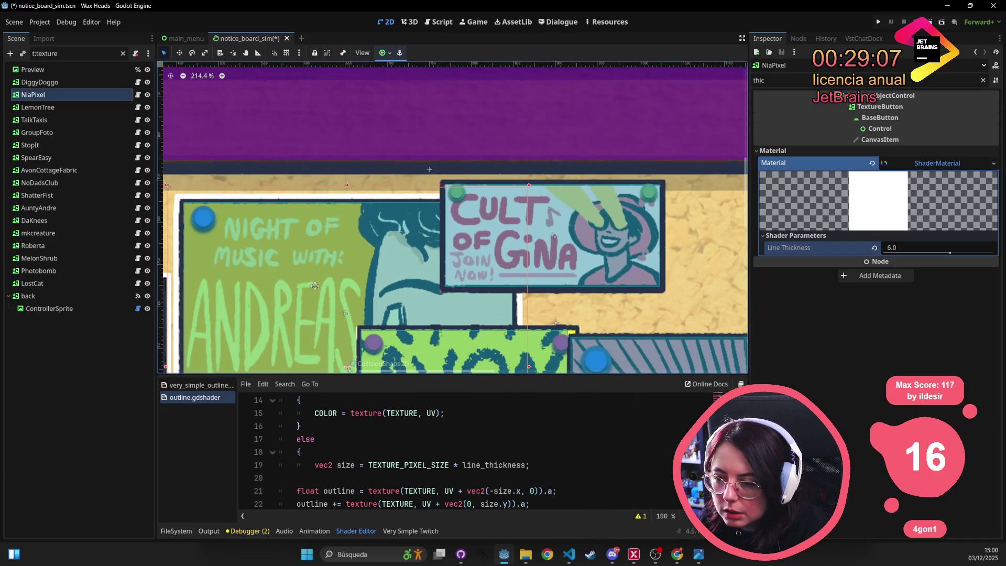
pyautogui.scroll(-2, 316, 283)
pyautogui.click(577, 214)
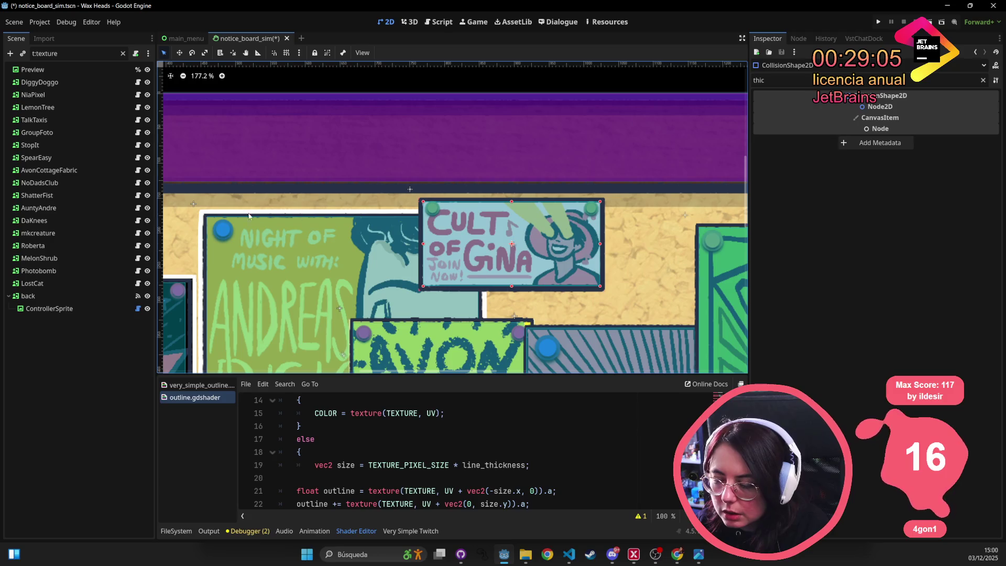
pyautogui.click(37, 107)
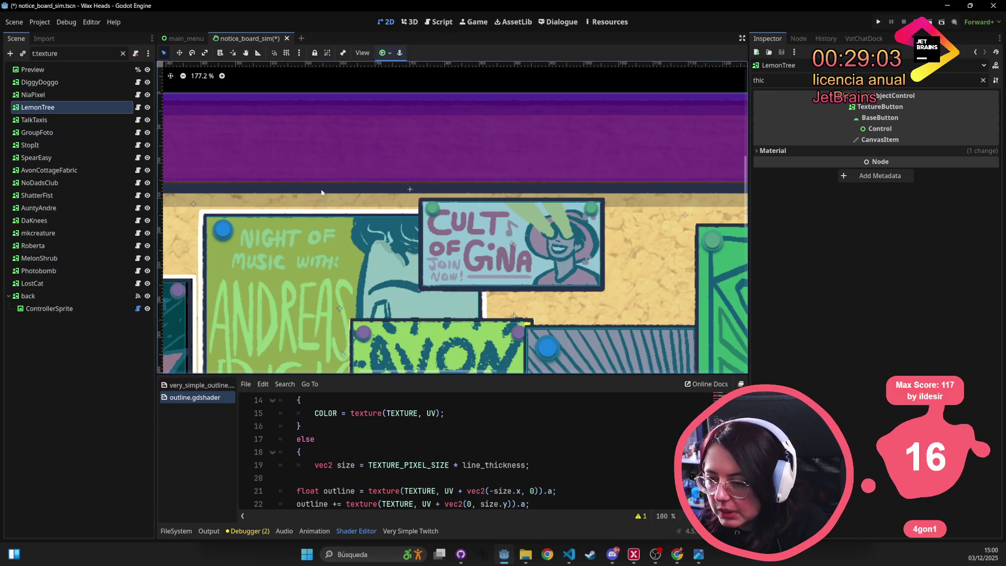
pyautogui.scroll(-5, 335, 220)
pyautogui.scroll(1, 367, 272)
pyautogui.click(376, 295)
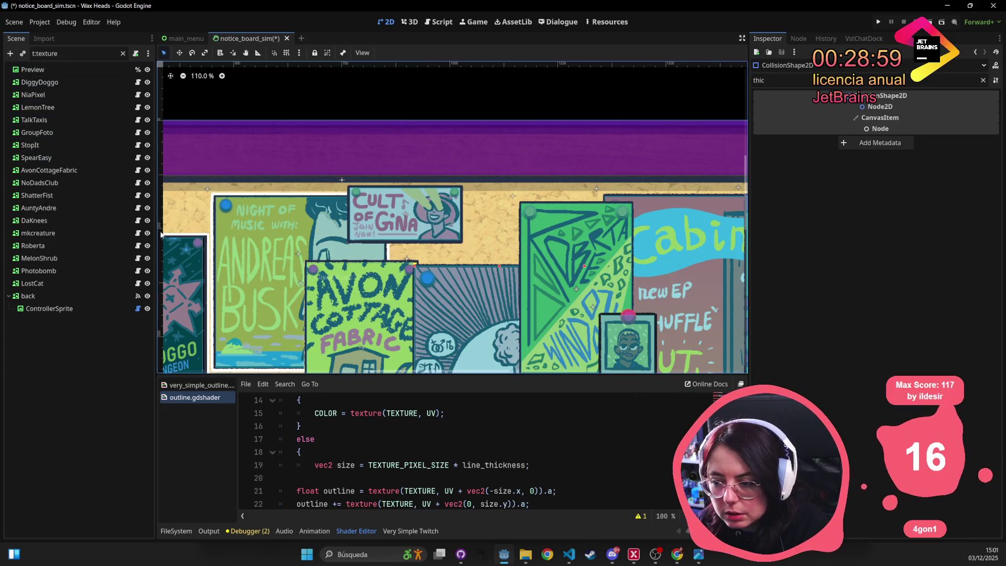
# - Set ShatterFist's outline Line Thickness shader parameter to 6
pyautogui.click(36, 195)
pyautogui.click(857, 151)
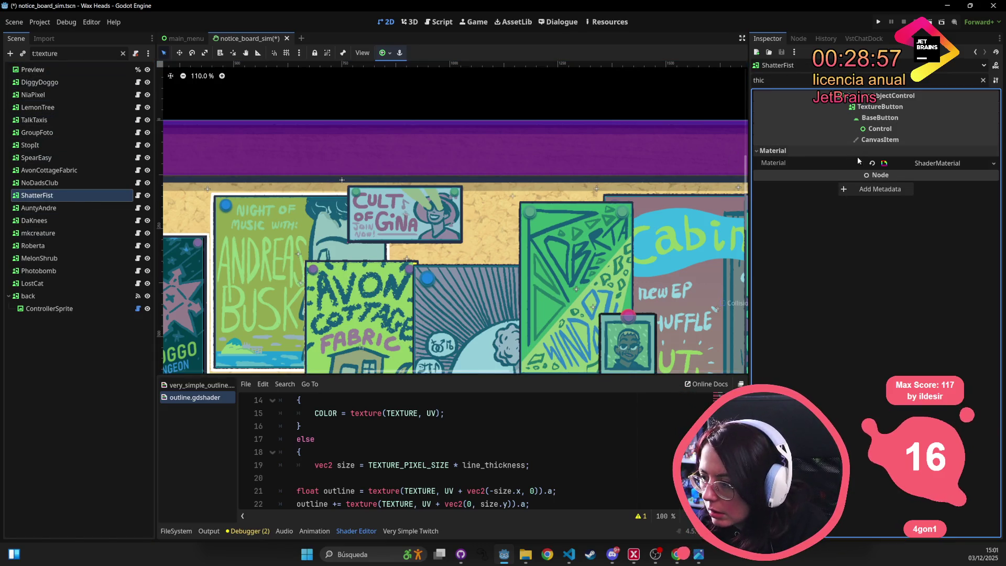
pyautogui.click(916, 162)
pyautogui.click(912, 235)
pyautogui.click(912, 246)
pyautogui.write('6')
pyautogui.press('Return')
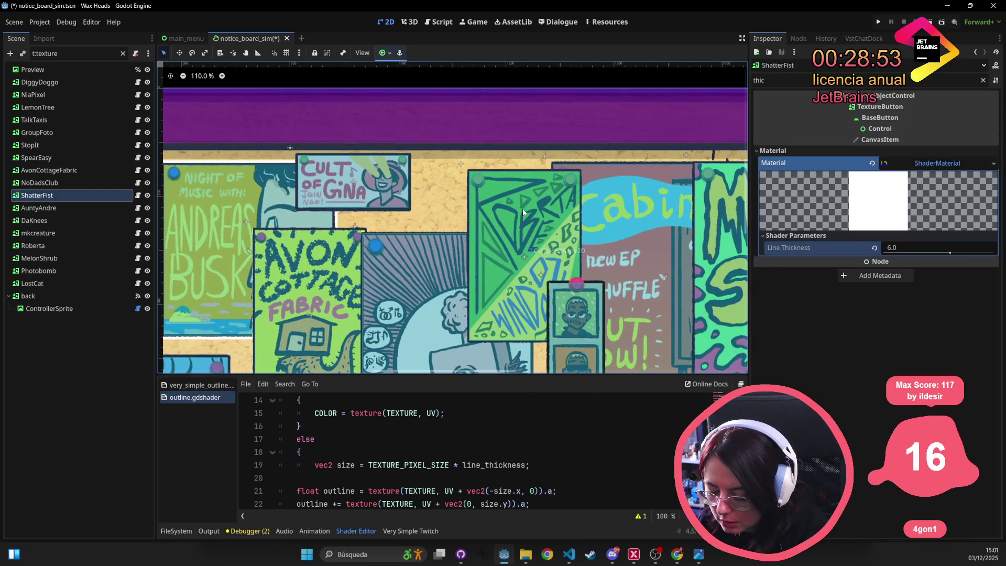
# - Browse the board's posters, selecting NO DADS CLUB, StopIt and Melon Shrub in turn
pyautogui.press('f')
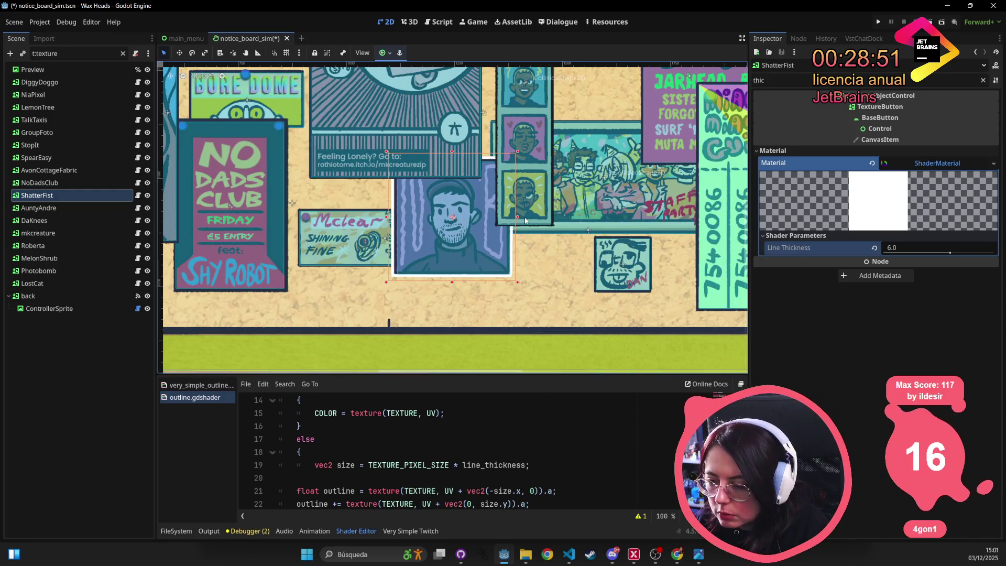
pyautogui.scroll(5, 525, 220)
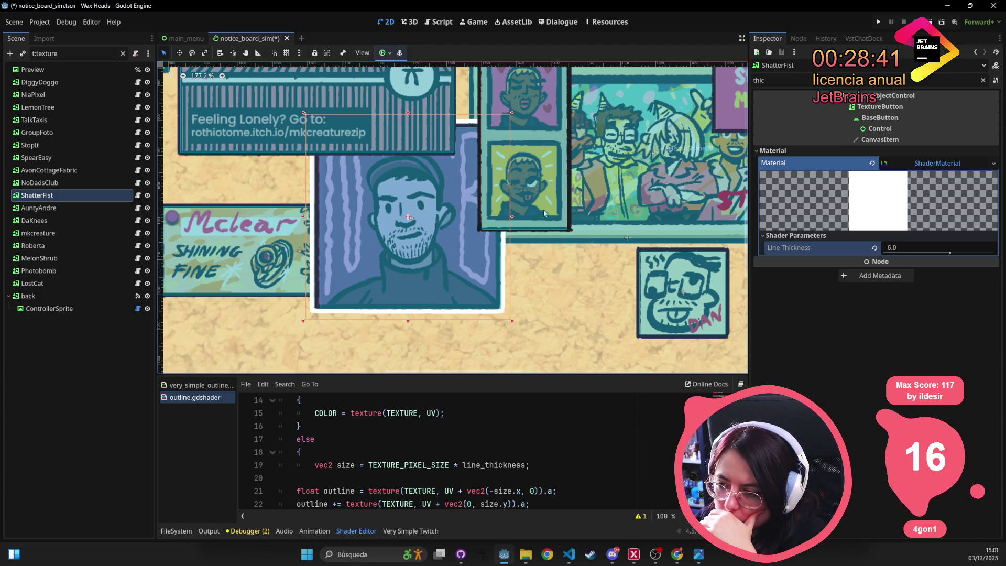
pyautogui.hscroll(-3, 258, 234)
pyautogui.hscroll(-10, 258, 234)
pyautogui.scroll(3, 257, 234)
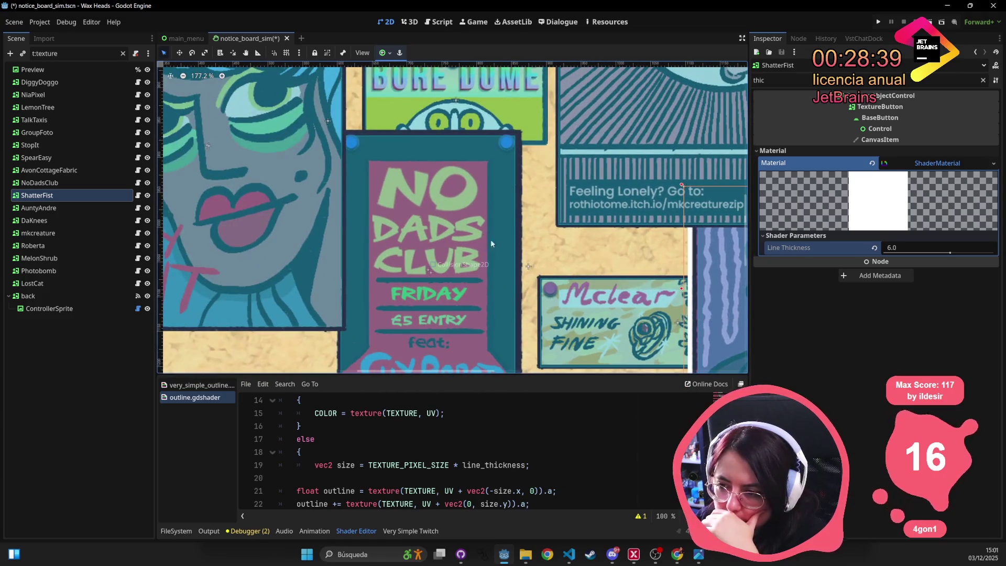
pyautogui.click(448, 229)
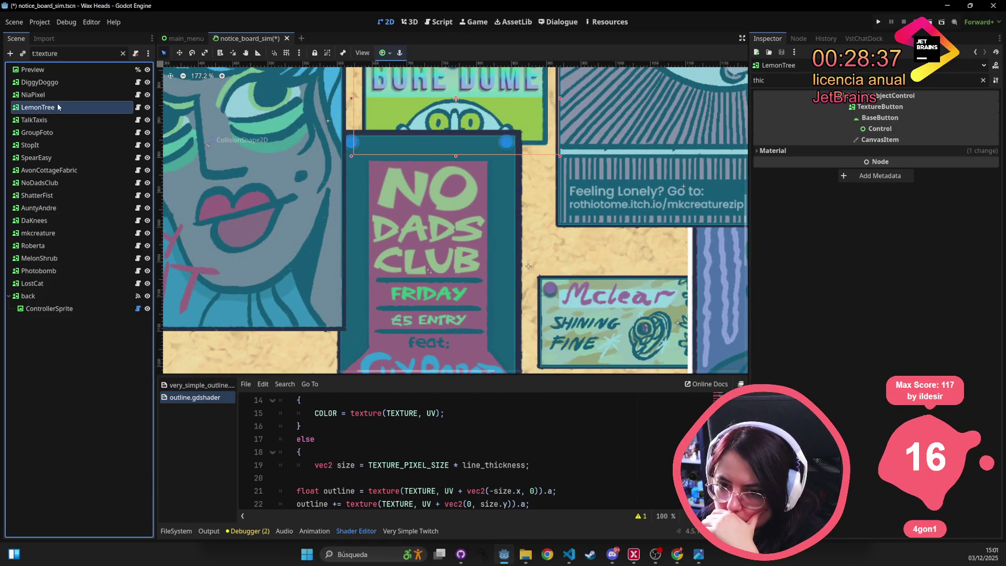
pyautogui.click(65, 144)
pyautogui.press('f')
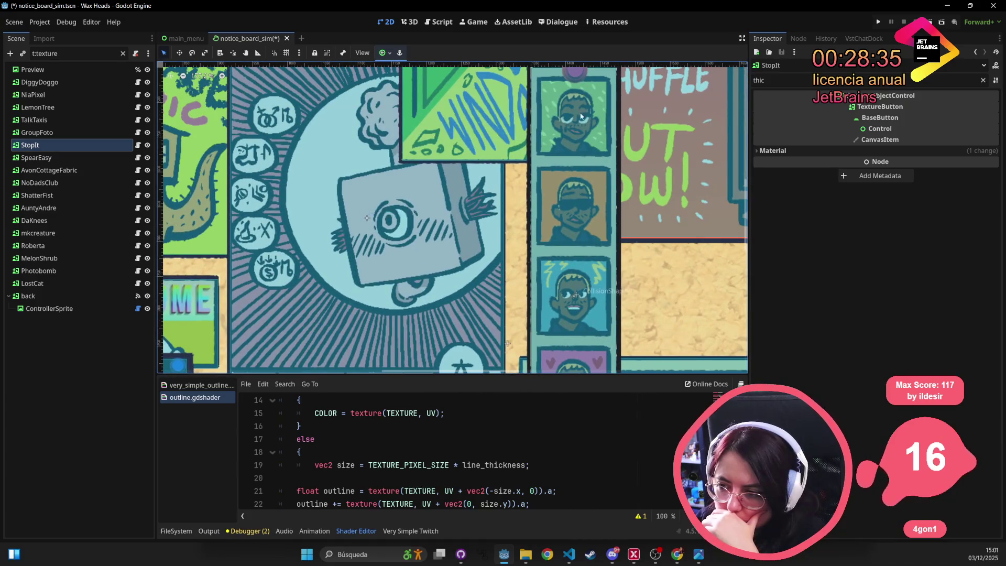
pyautogui.scroll(-3, 375, 271)
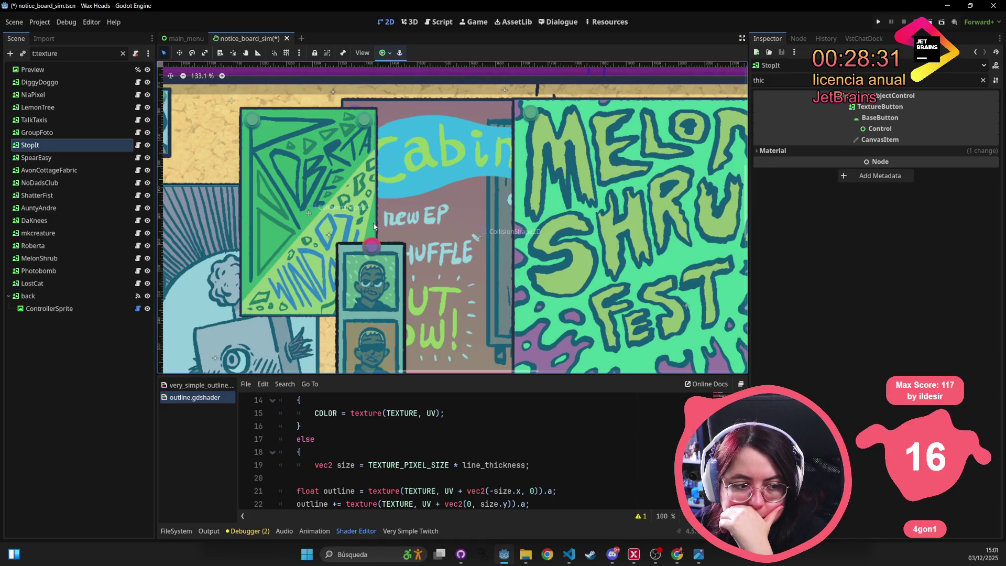
pyautogui.scroll(-3, 352, 224)
pyautogui.click(682, 229)
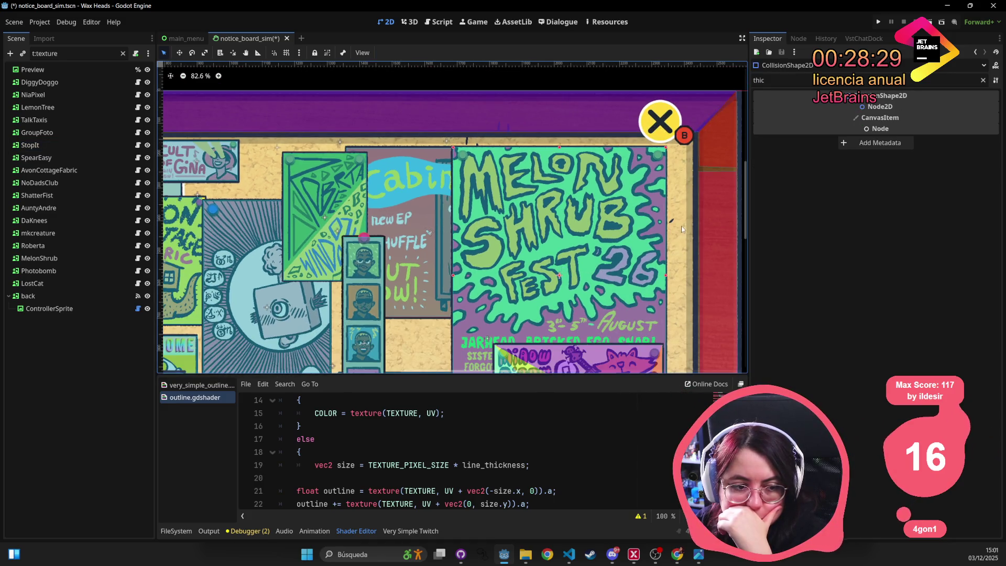
pyautogui.scroll(-2, 682, 229)
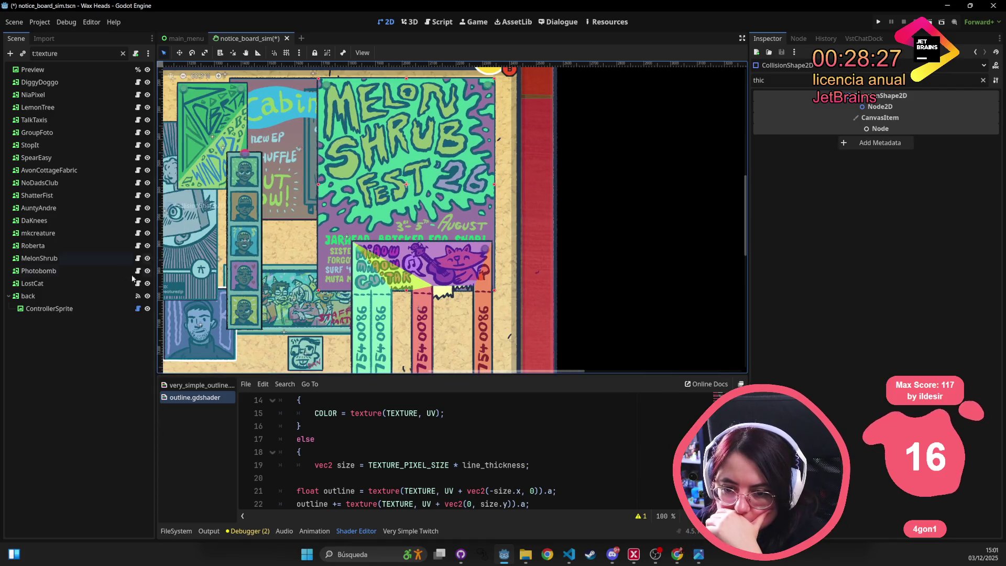
# - Set the Photobomb poster's shader Line Thickness to 5.0
pyautogui.click(77, 267)
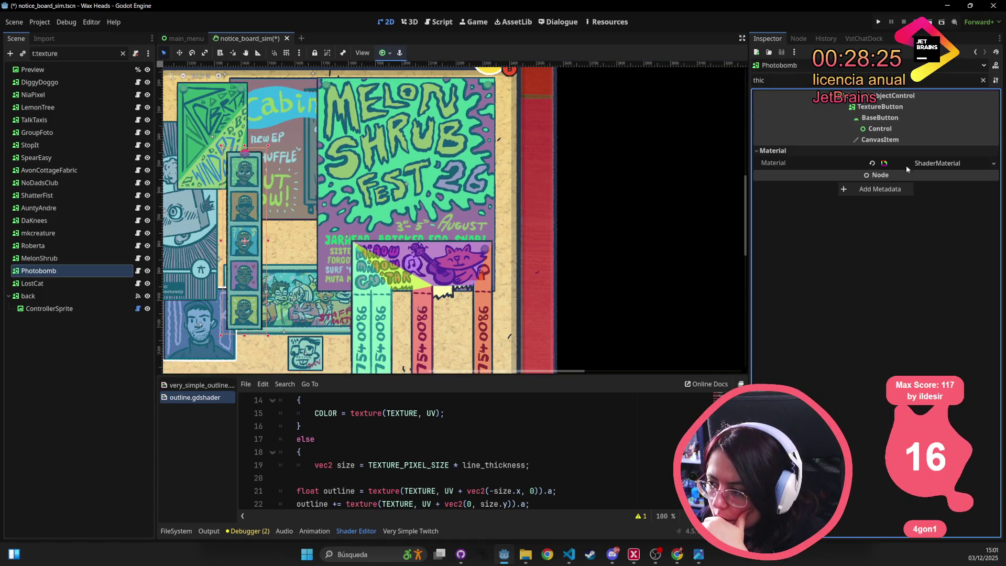
pyautogui.click(906, 165)
pyautogui.click(869, 236)
pyautogui.click(945, 249)
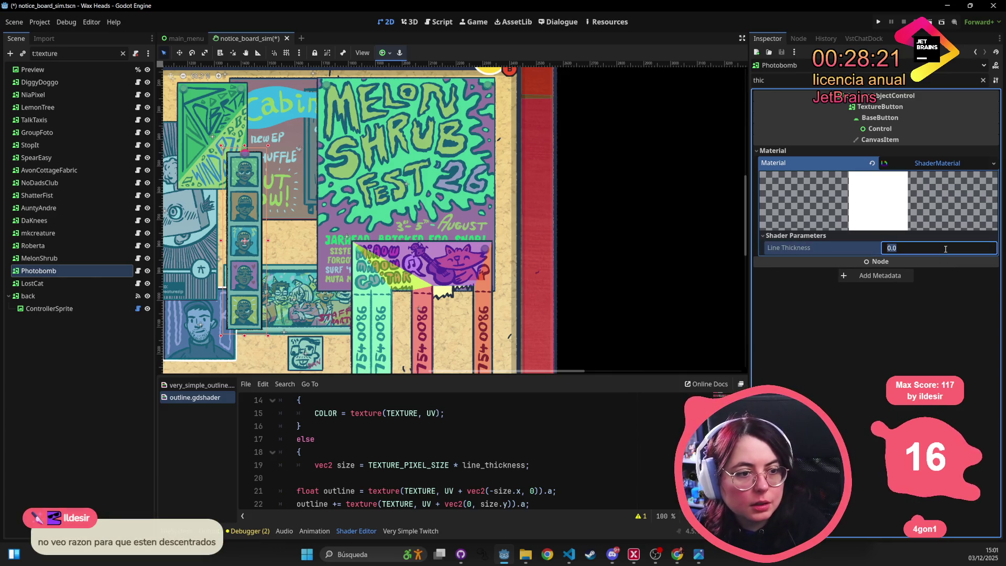
pyautogui.write('5')
pyautogui.press('Return')
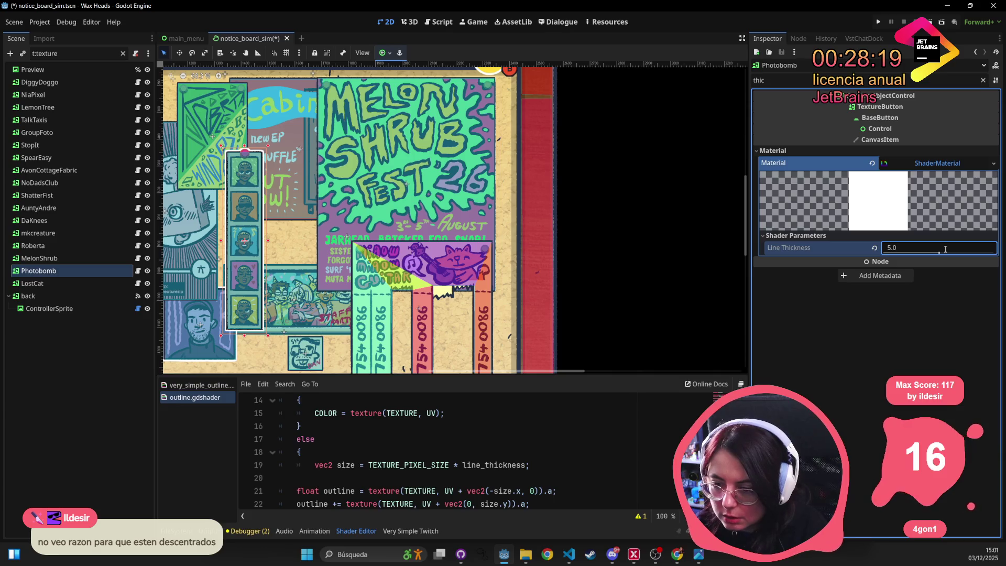
pyautogui.scroll(3, 382, 170)
pyautogui.scroll(2, 381, 171)
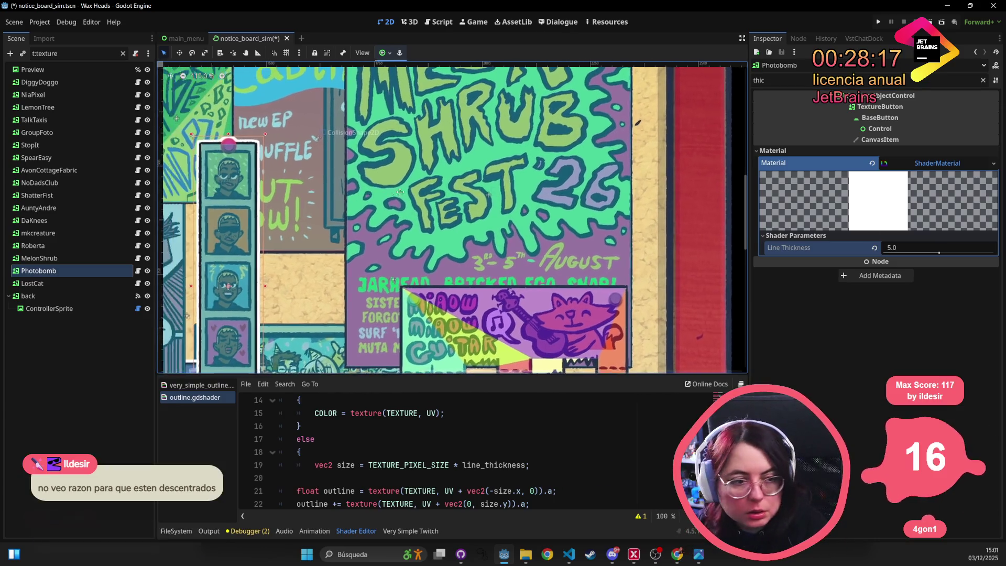
# - Pan across the board, select mkcreature, then recentre on Photobomb's outline settings
pyautogui.moveTo(272, 194); pyautogui.dragTo(587, 177)
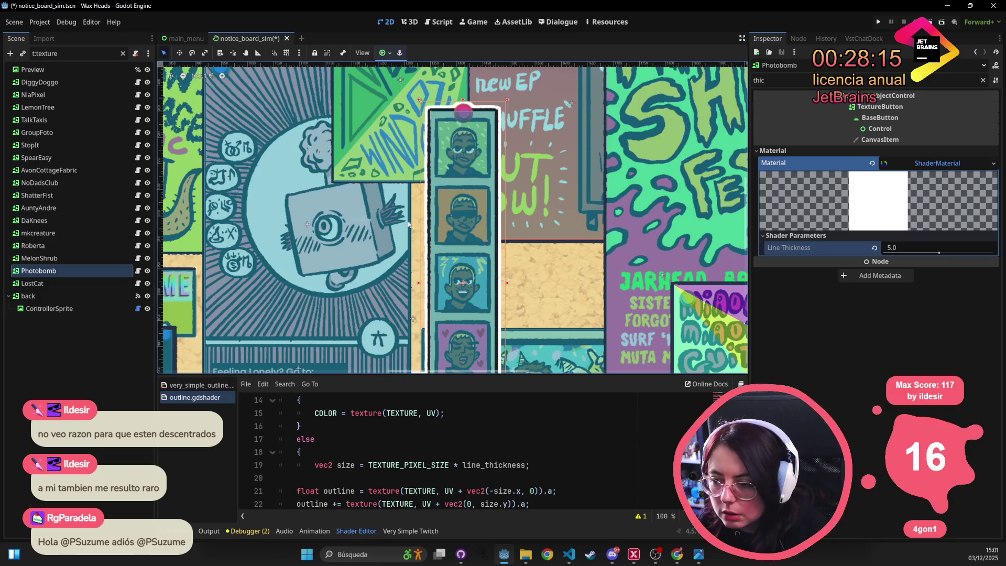
pyautogui.scroll(-2, 317, 238)
pyautogui.click(319, 240)
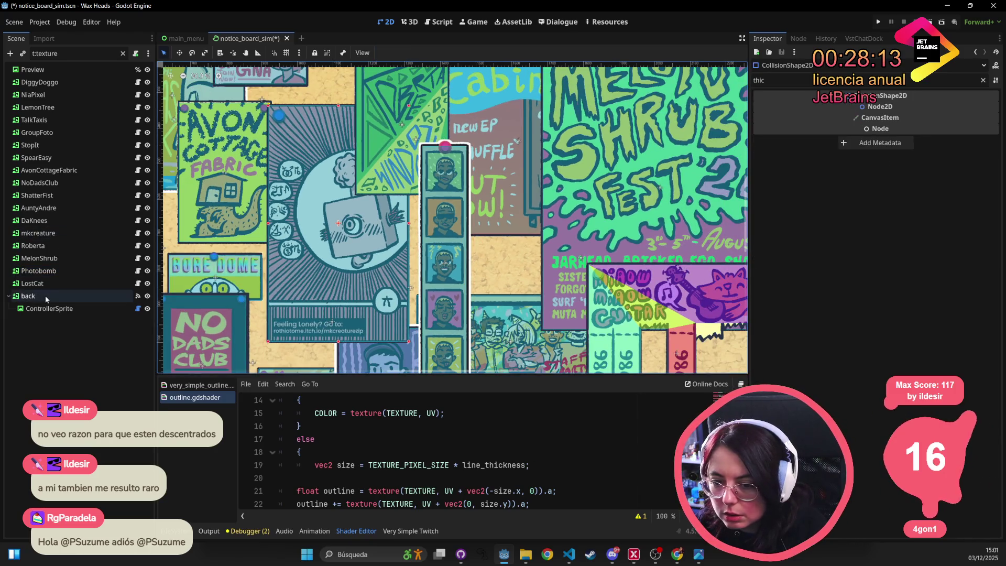
pyautogui.click(45, 271)
pyautogui.press('f')
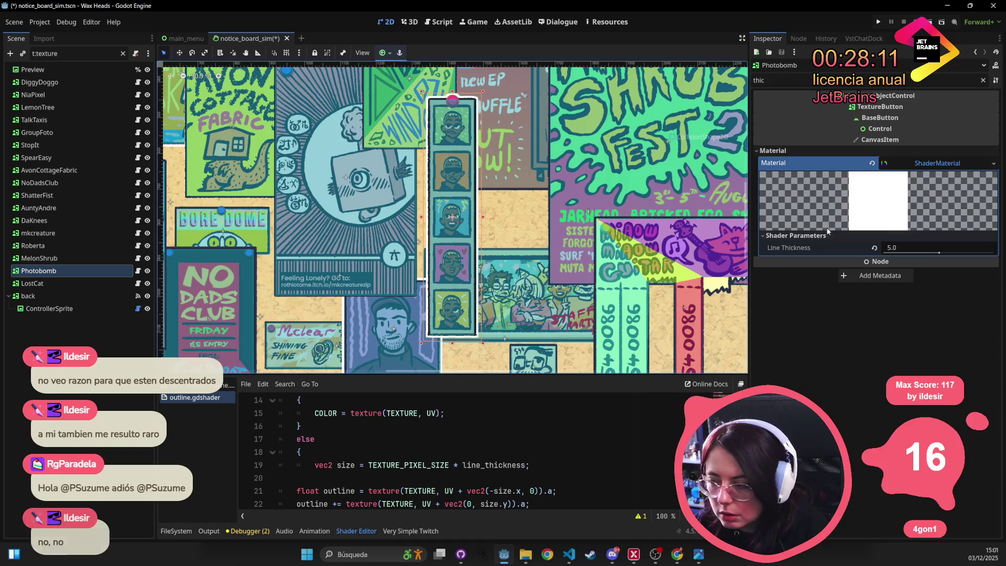
pyautogui.click(938, 248)
# - Select the AuntyAndre node and set its shader Line Thickness to 6.0
pyautogui.moveTo(242, 265); pyautogui.dragTo(359, 222)
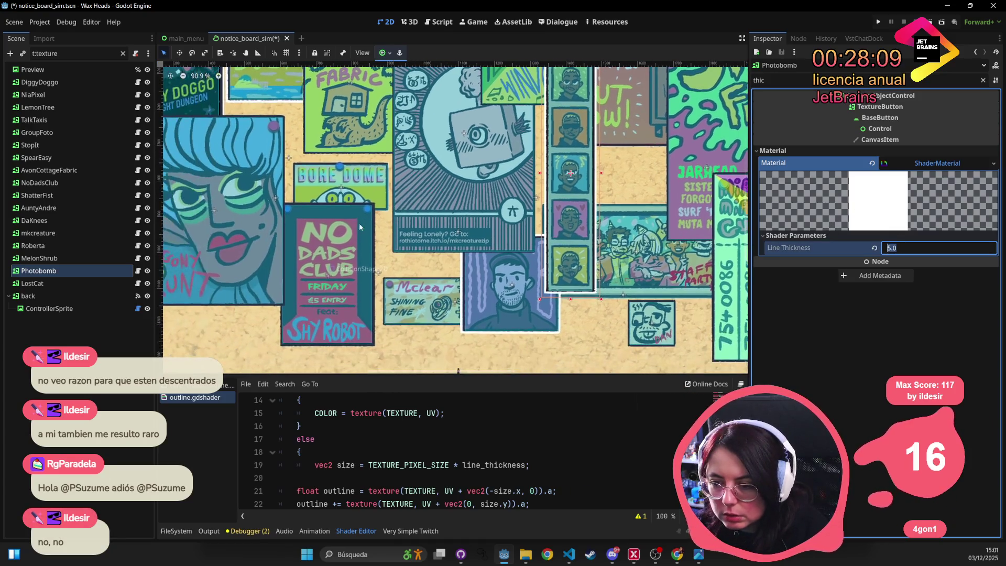
pyautogui.click(246, 225)
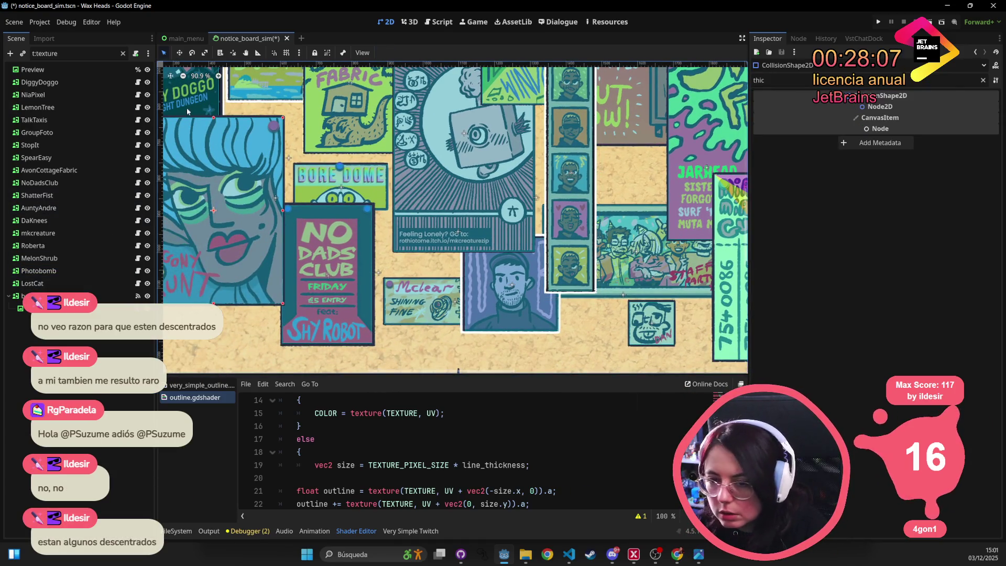
pyautogui.click(63, 195)
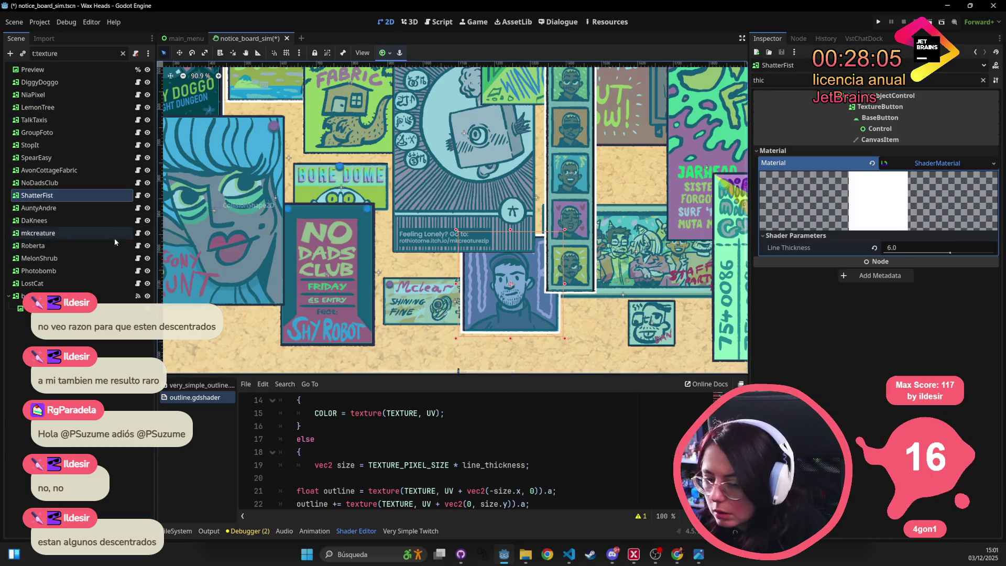
pyautogui.click(104, 208)
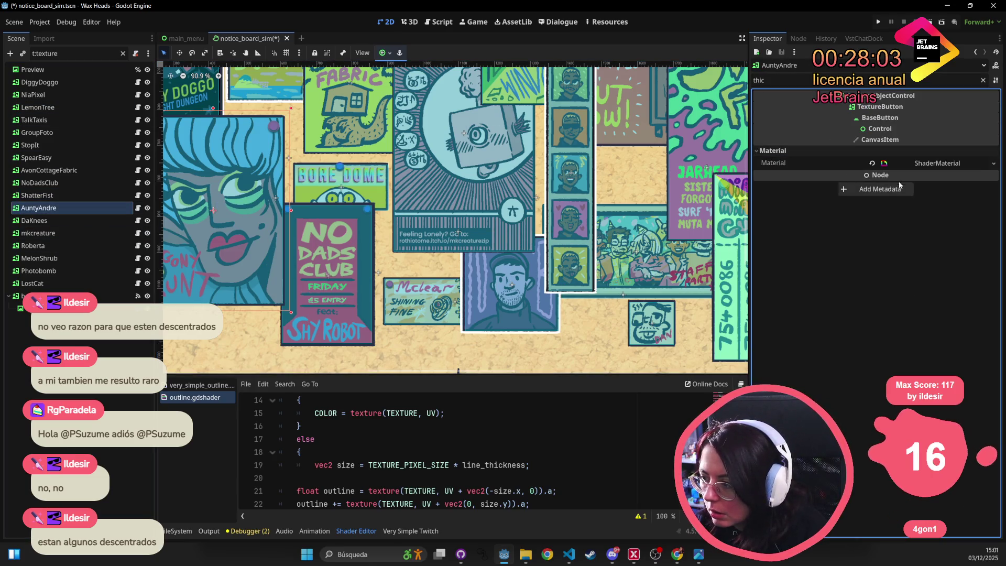
pyautogui.click(874, 236)
pyautogui.click(893, 248)
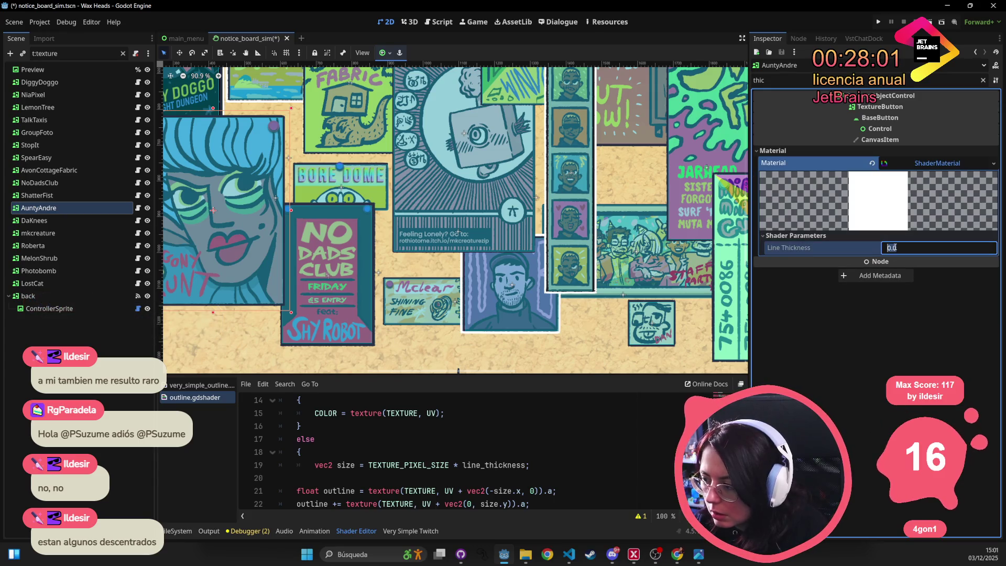
pyautogui.press('Return')
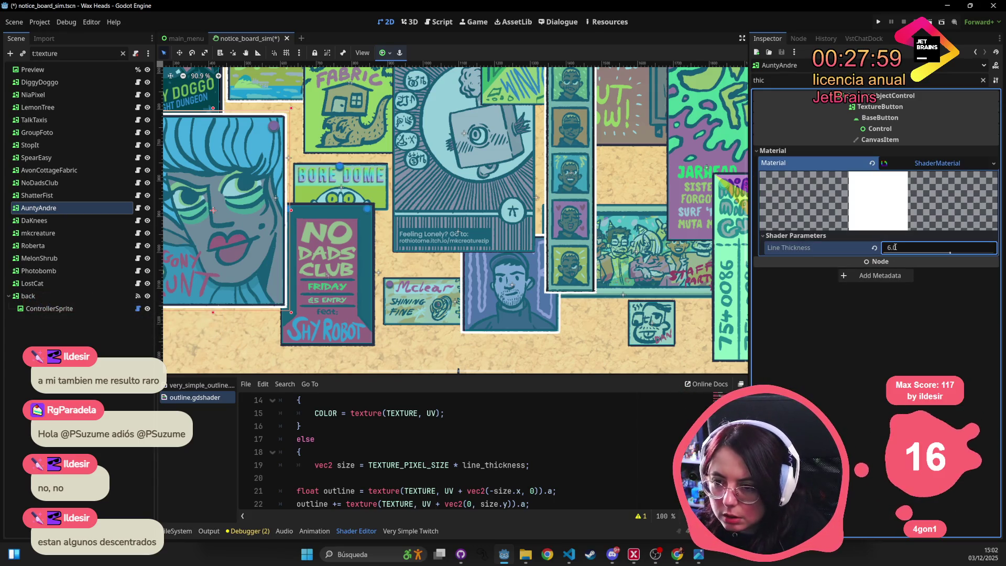
pyautogui.scroll(5, 506, 309)
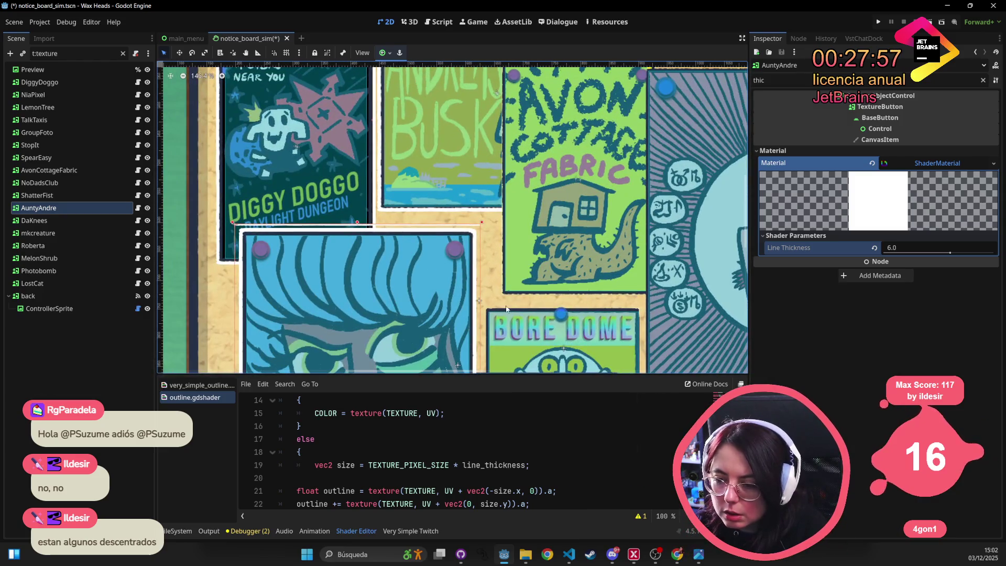
pyautogui.scroll(4, 506, 309)
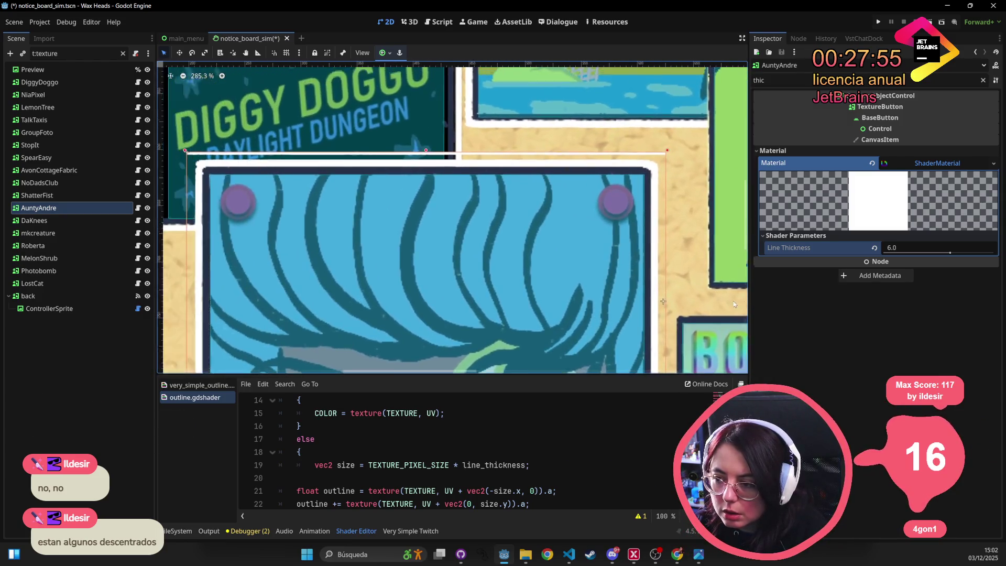
pyautogui.scroll(-5, 733, 303)
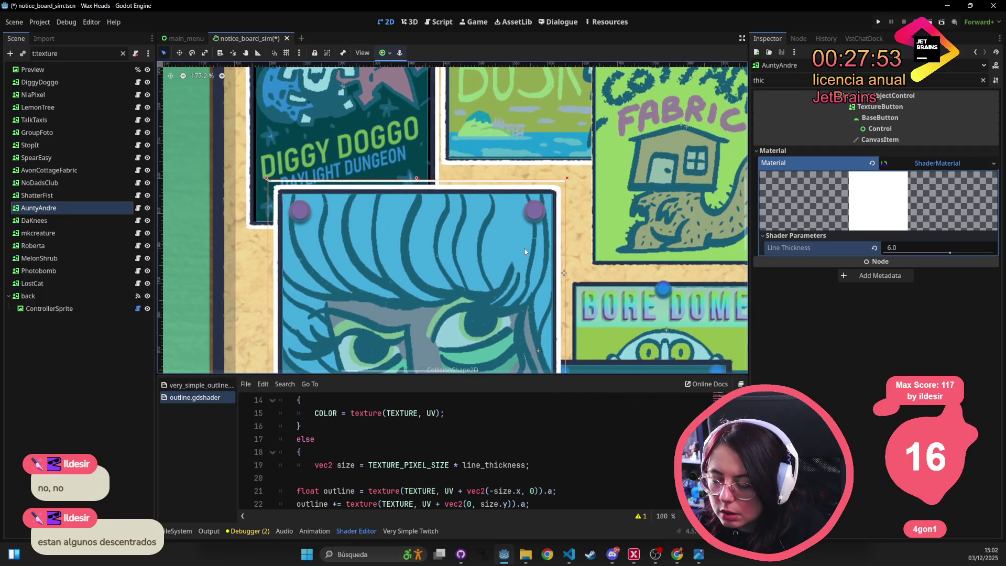
# - Launch Snipping Tool via a 'snip' search and snip the area around the blue-haired poster
pyautogui.click(354, 554)
pyautogui.write('snip')
pyautogui.click(308, 560)
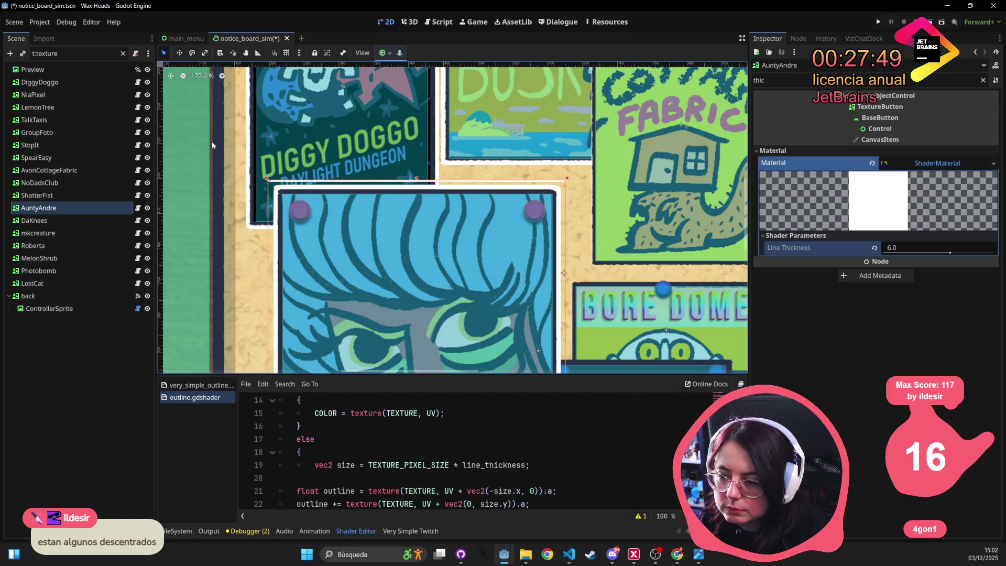
pyautogui.click(183, 115)
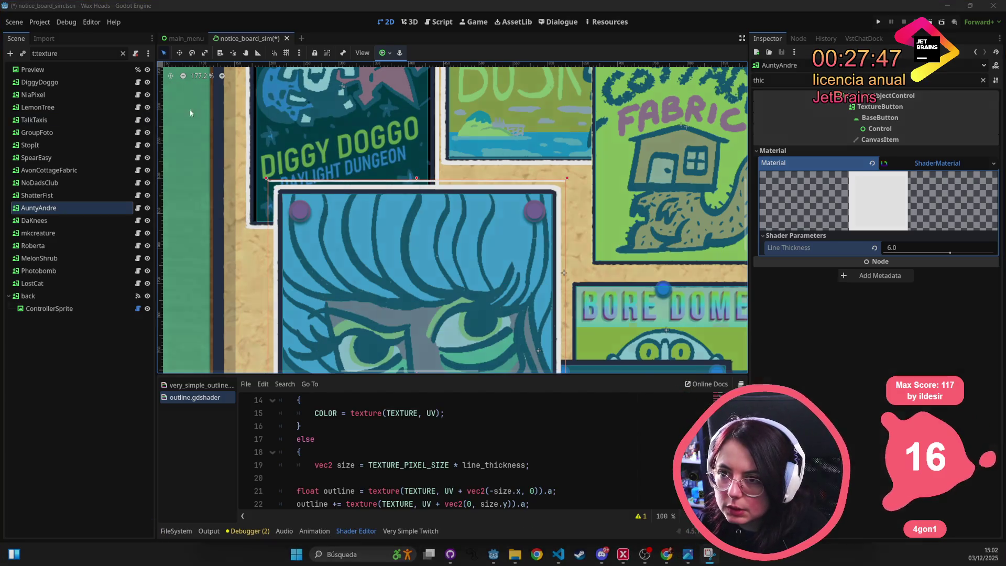
pyautogui.moveTo(205, 95); pyautogui.dragTo(683, 300)
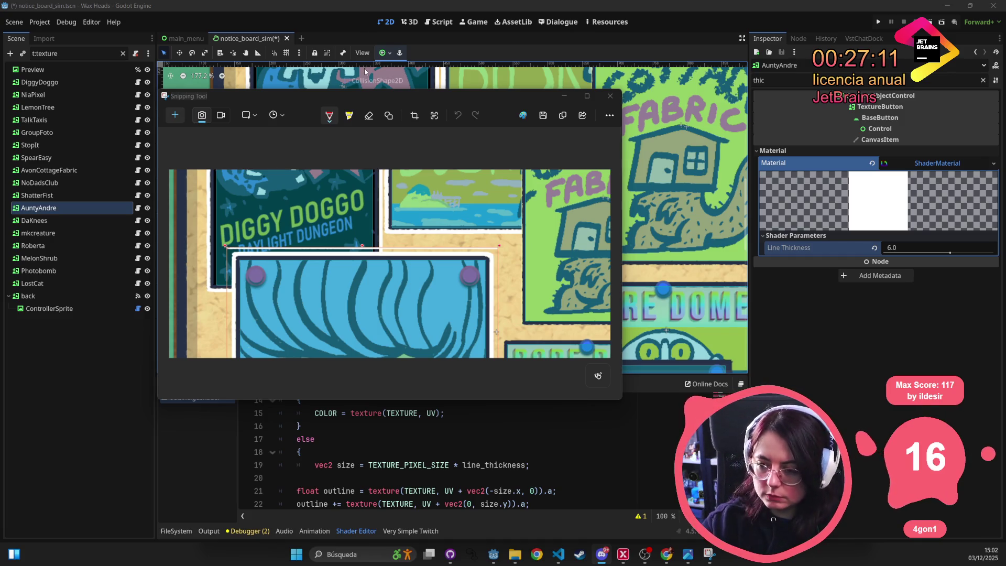
# - Review the snip of the outlined blue-haired poster, then return to Godot's Line Thickness field
pyautogui.scroll(-3, 432, 176)
pyautogui.scroll(3, 437, 176)
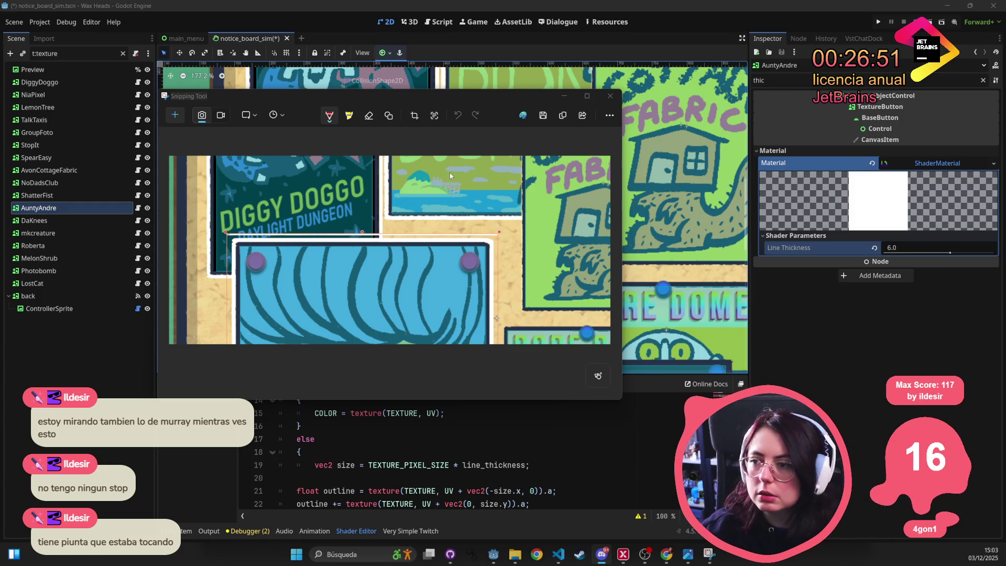
pyautogui.click(905, 250)
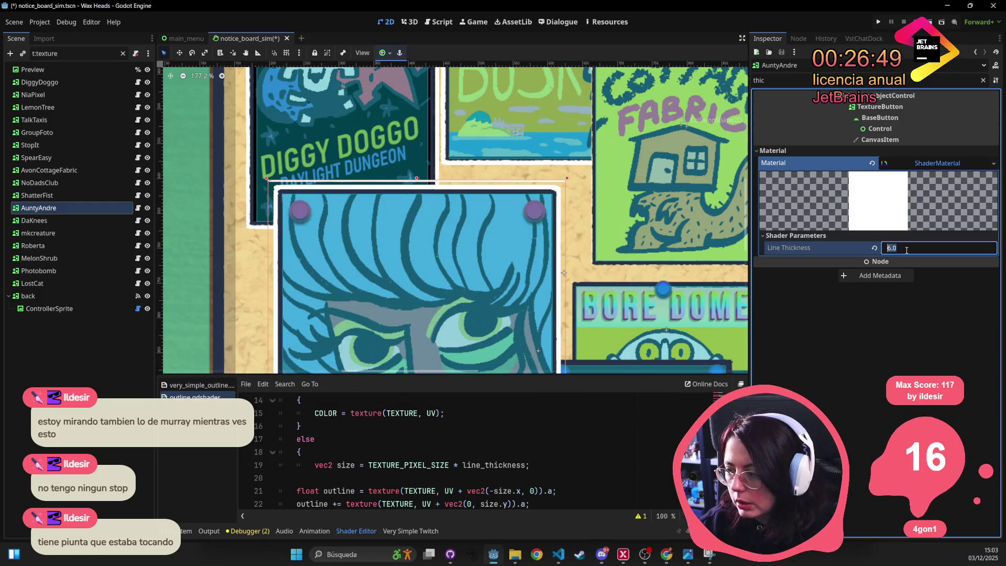
# - Lower AuntyAndre's Line Thickness to 4.0, then compare outlines from DiggyDoggo through NoDadsClub
pyautogui.write('4')
pyautogui.press('Return')
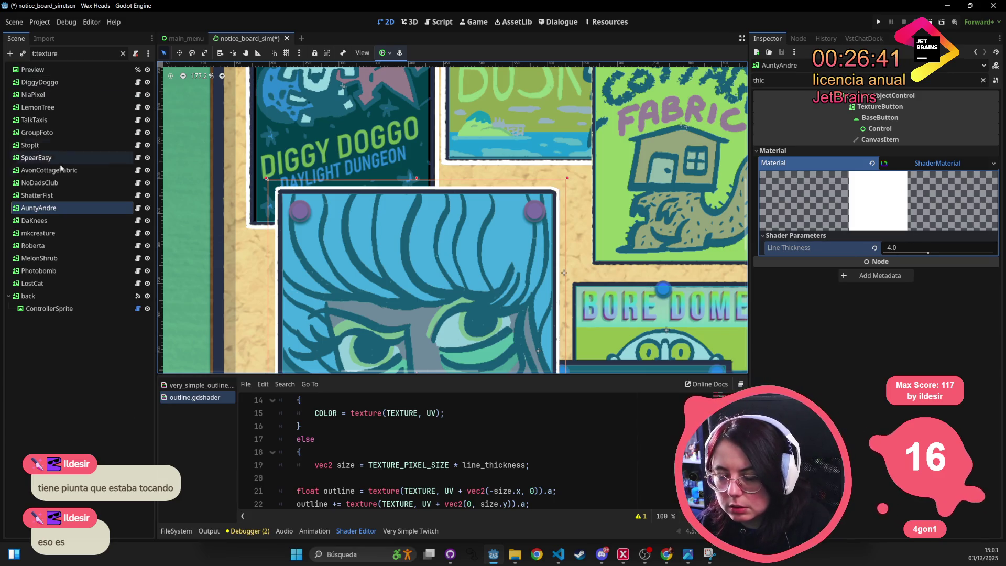
pyautogui.click(82, 81)
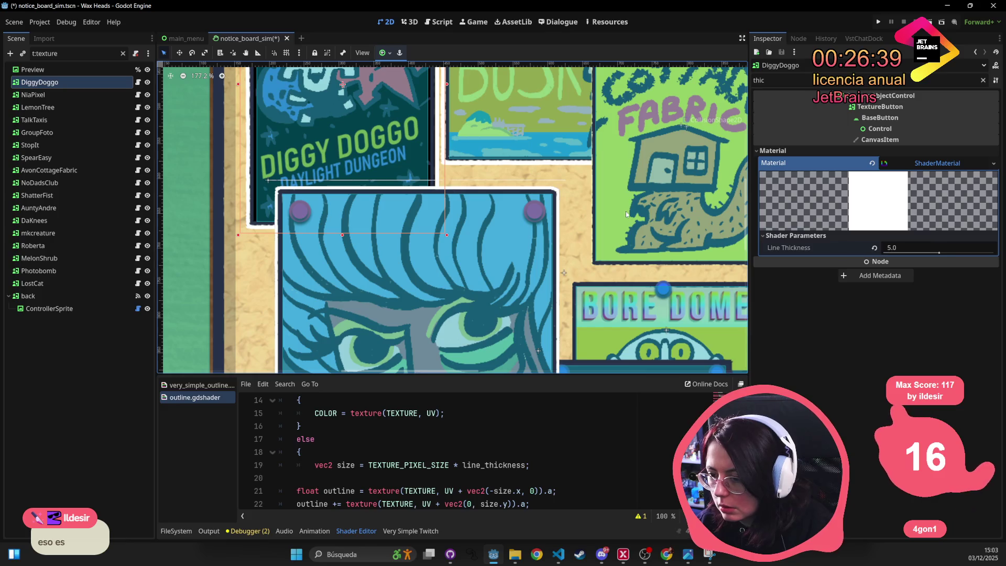
pyautogui.scroll(5, 583, 220)
pyautogui.scroll(-3, 518, 204)
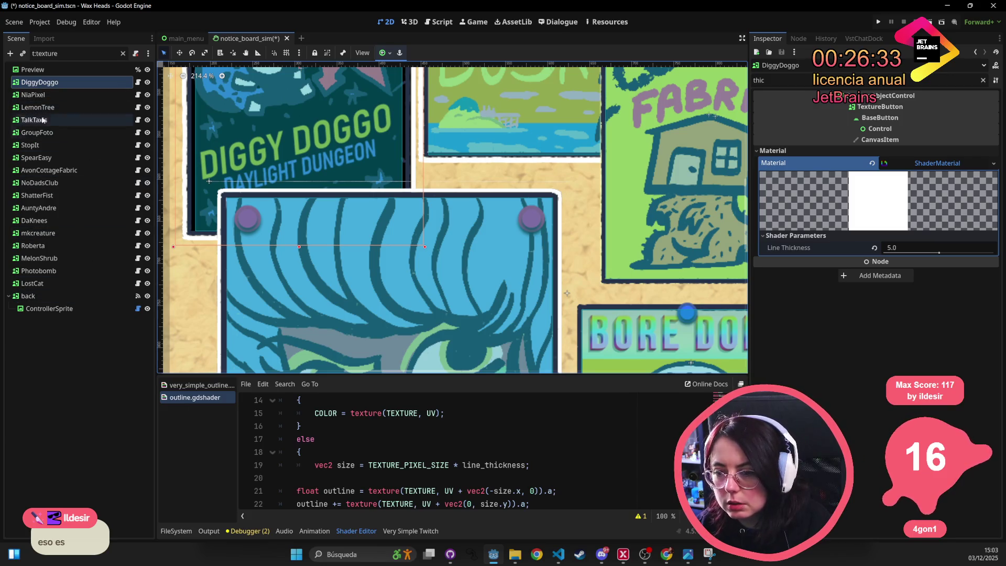
pyautogui.click(74, 284)
pyautogui.click(76, 257)
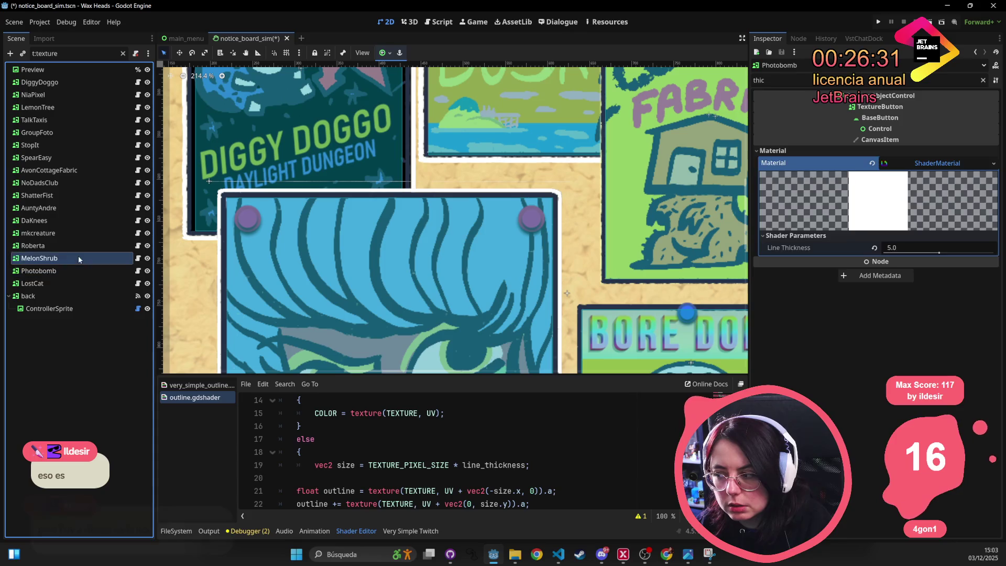
pyautogui.click(83, 232)
pyautogui.click(84, 207)
pyautogui.click(83, 182)
# - Step to mkcreature, then thin AuntyAndre's Line Thickness to 3.0
pyautogui.click(74, 194)
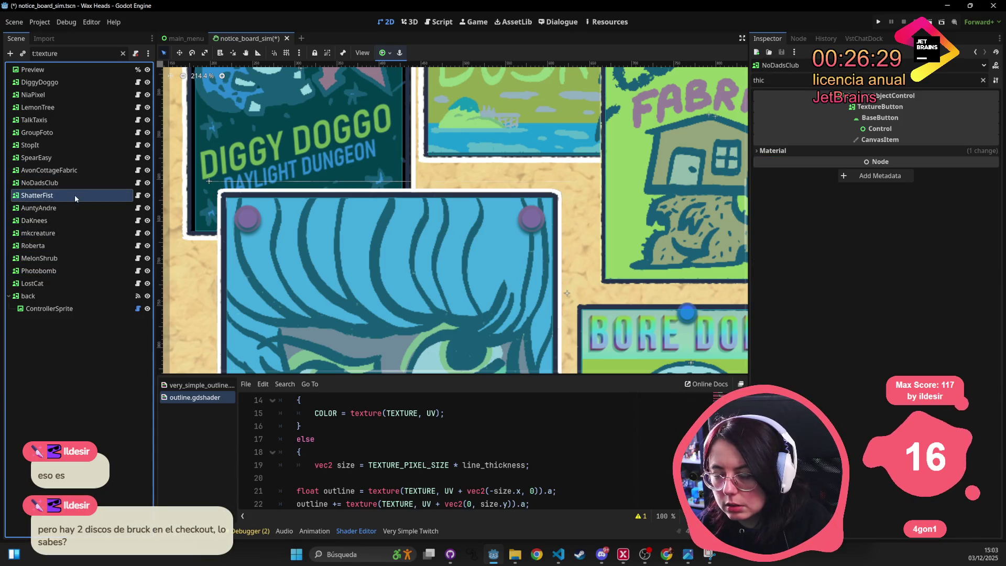
pyautogui.click(68, 188)
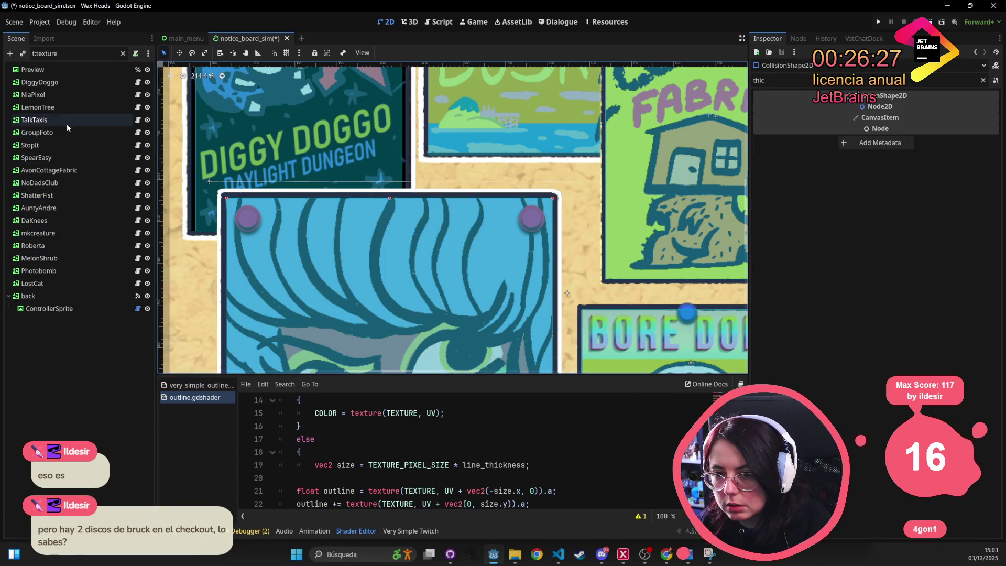
pyautogui.click(39, 295)
pyautogui.click(53, 258)
pyautogui.click(65, 232)
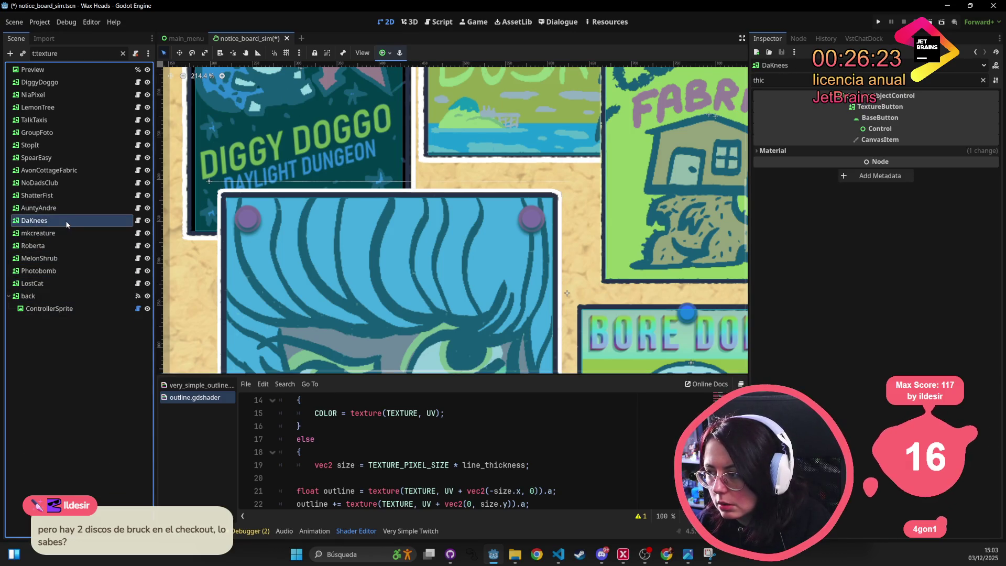
pyautogui.click(69, 208)
pyautogui.click(925, 245)
pyautogui.write('3')
pyautogui.press('Return')
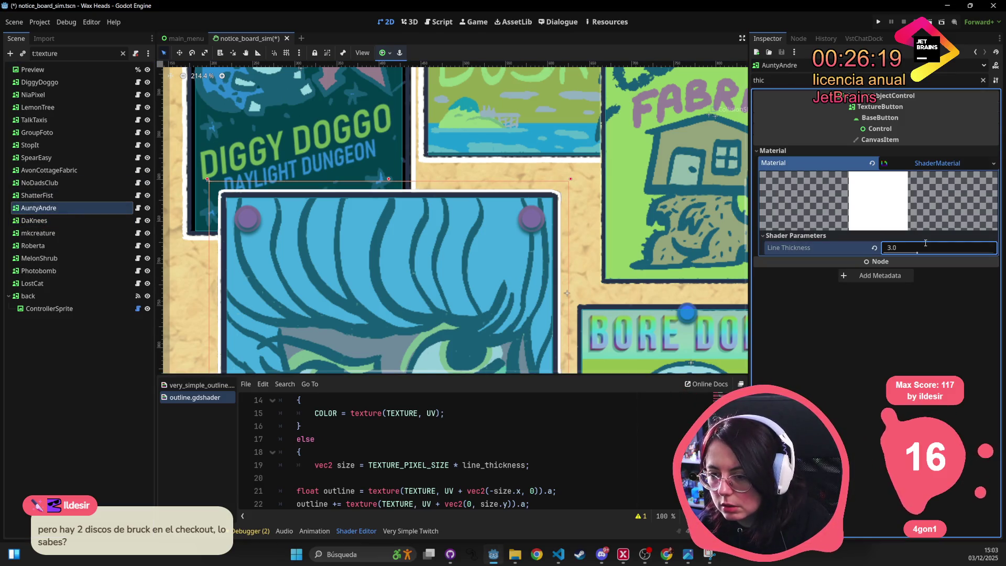
# - Select the NiaPixel poster and save notice_board_sim.tscn
pyautogui.scroll(5, 471, 189)
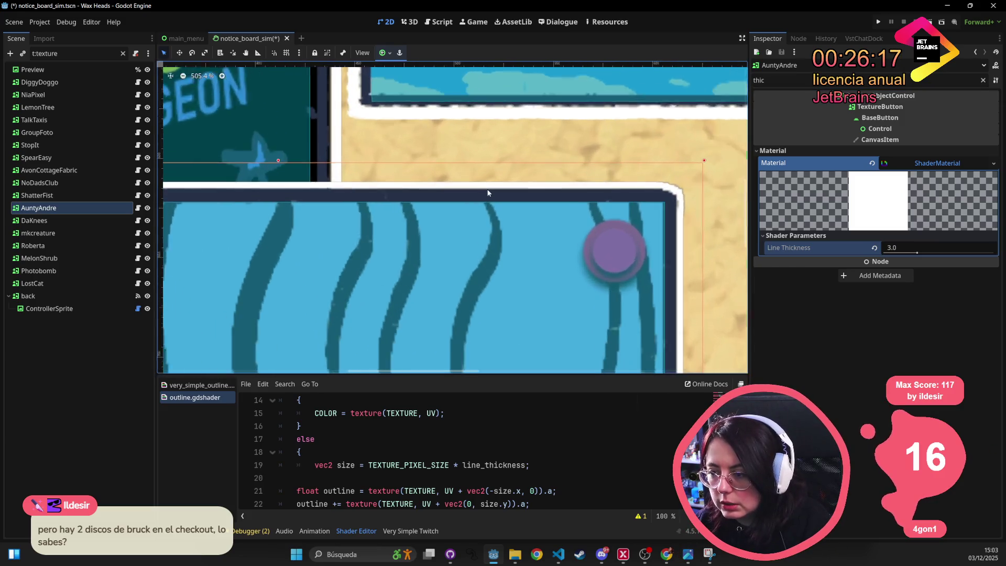
pyautogui.click(541, 128)
pyautogui.scroll(-10, 544, 125)
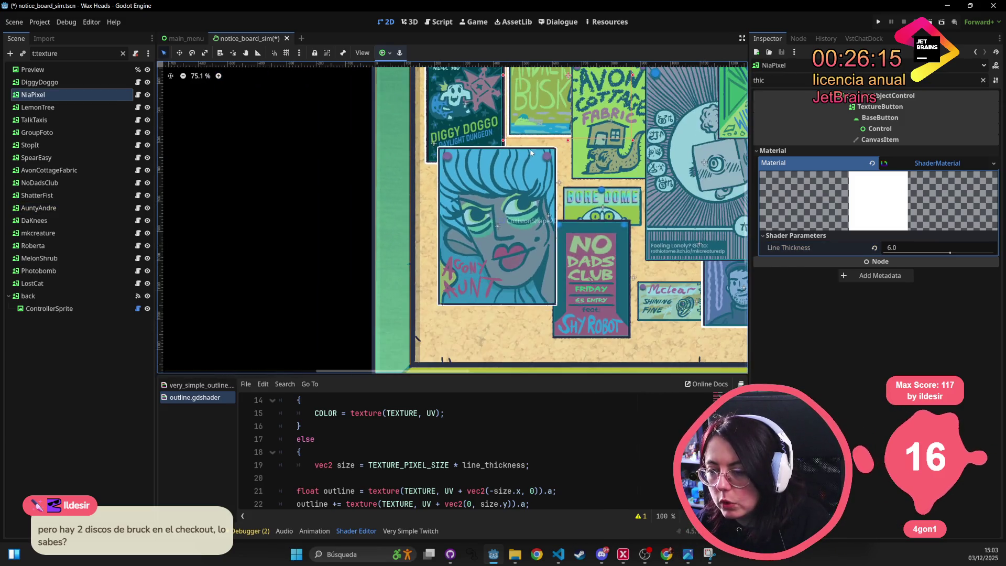
pyautogui.hotkey('ctrl', 's')
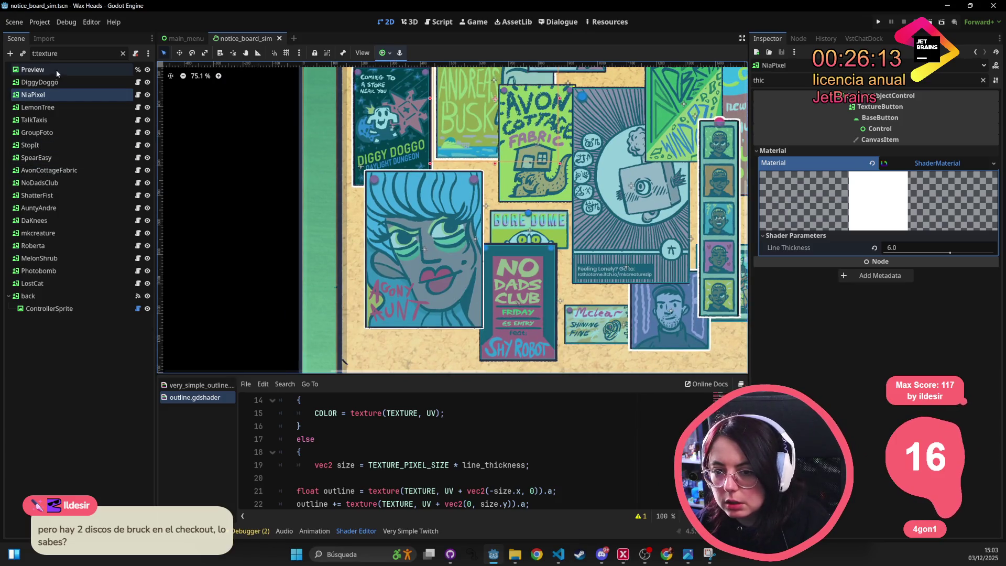
# - Select DiggyDoggo through LostCat in the Scene dock, then bring up the VS Code Live Share window
pyautogui.click(50, 81)
pyautogui.keyDown('shift'); pyautogui.click(57, 283); pyautogui.keyUp('shift')
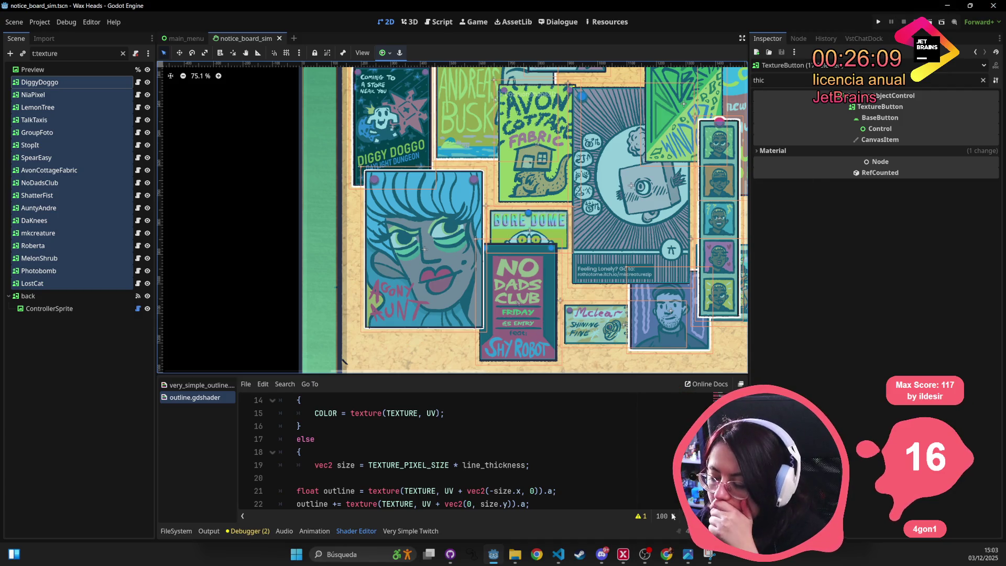
pyautogui.moveTo(560, 553)
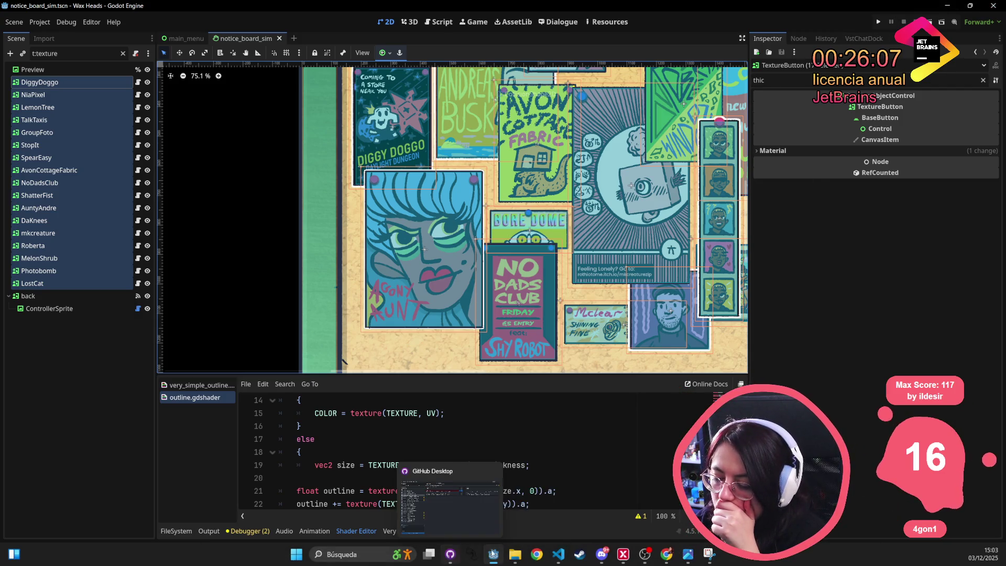
pyautogui.click(557, 498)
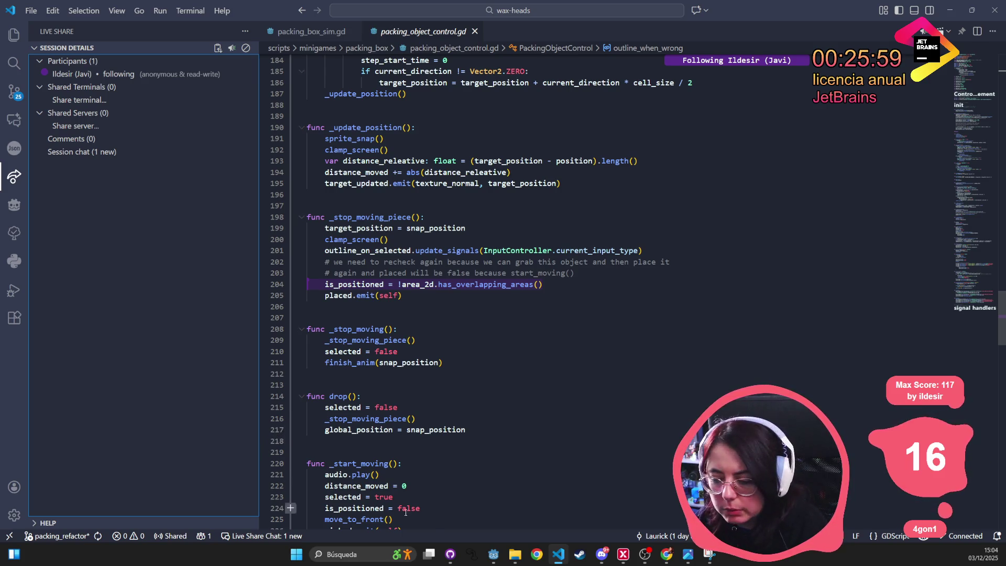
# - Select all 25 changed files in GitHub Desktop and discard them
pyautogui.click(450, 560)
pyautogui.press('alt')
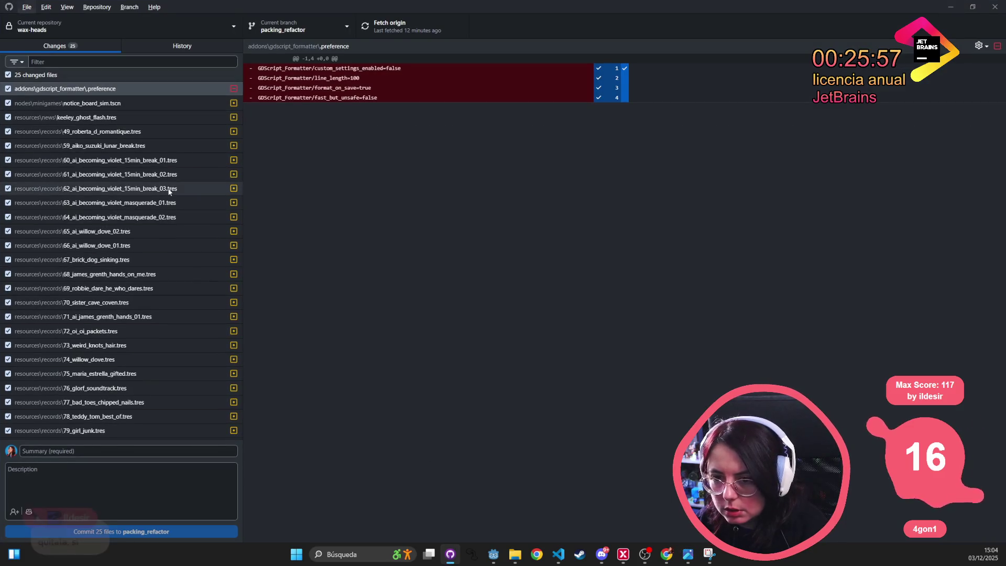
pyautogui.keyDown('shift'); pyautogui.click(127, 432); pyautogui.keyUp('shift')
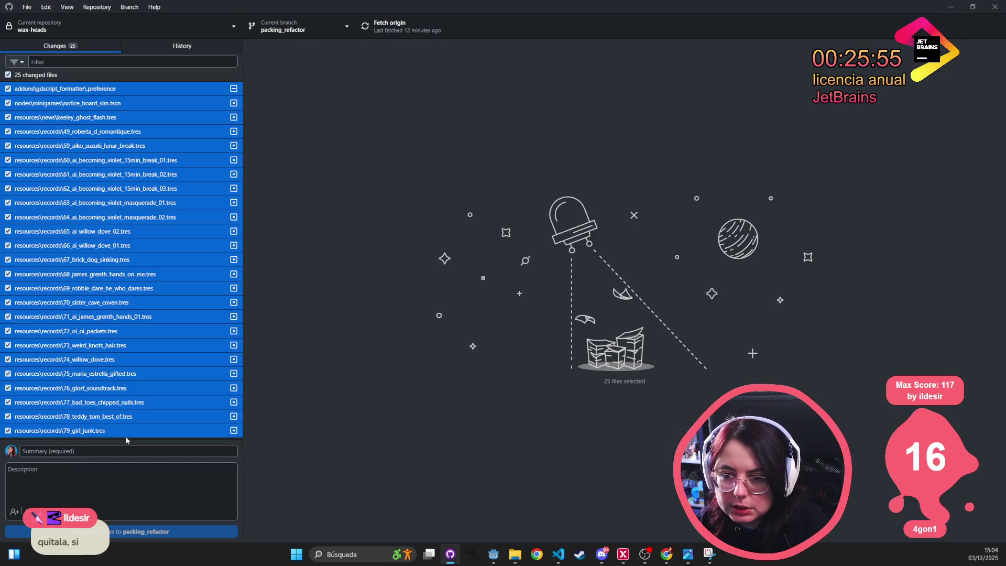
pyautogui.rightClick(166, 396)
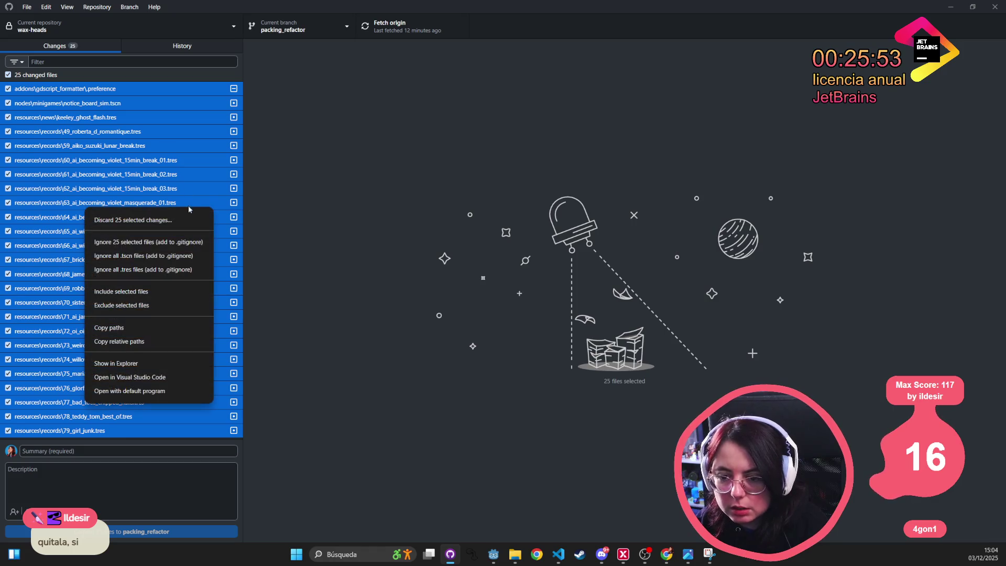
pyautogui.click(183, 215)
pyautogui.click(513, 307)
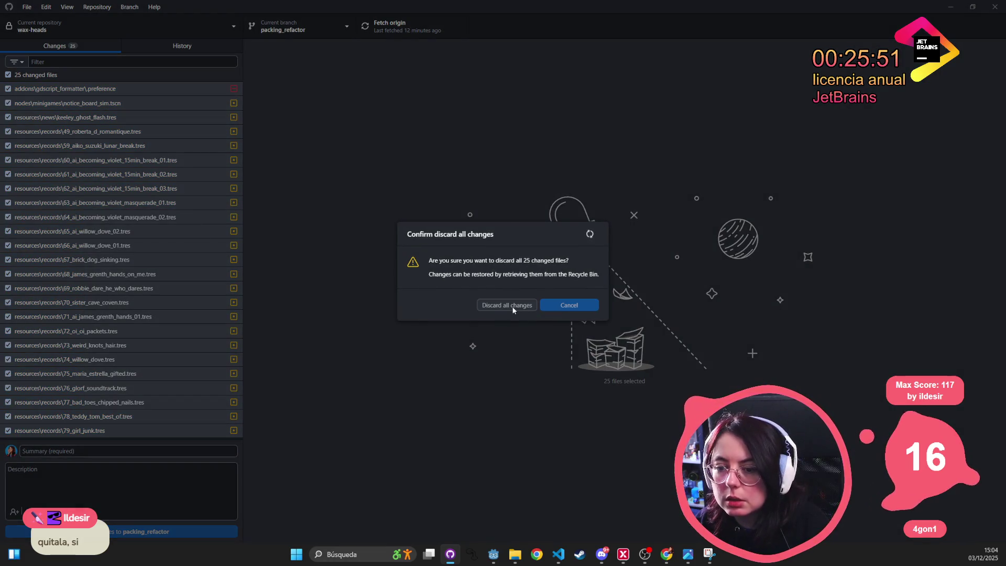
# - Return to Godot and reload the externally changed files from disk
pyautogui.hotkey('alt', 'Tab')
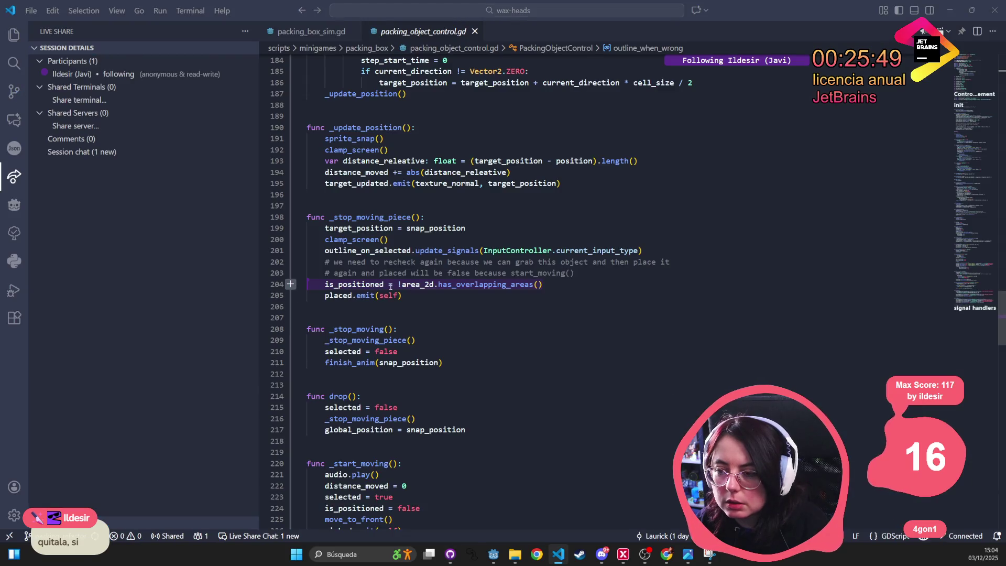
pyautogui.hotkey('alt', 'Tab')
pyautogui.click(527, 357)
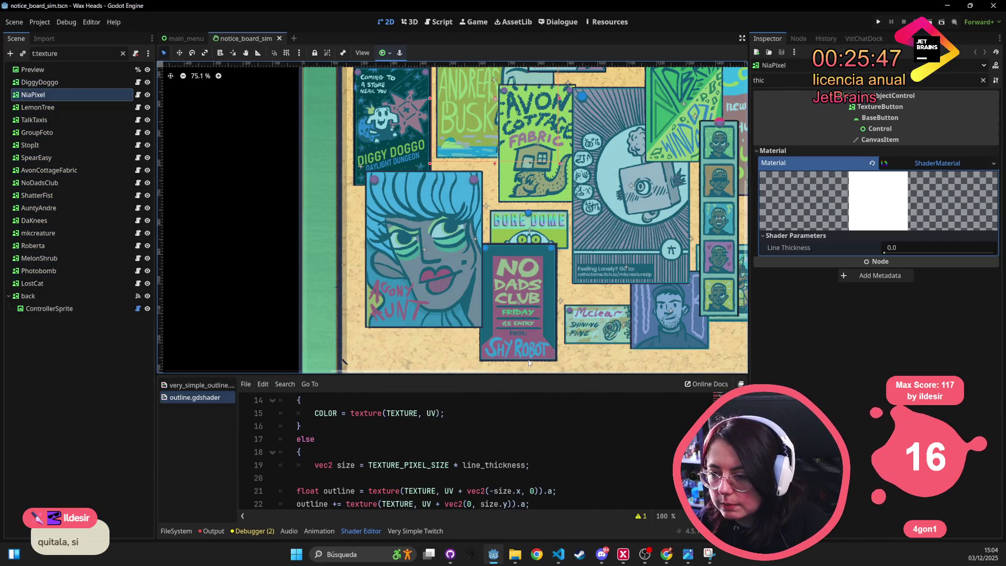
# - Quick-open record_checkout.tscn by searching 'checkout'
pyautogui.hotkey('shift', 'alt', 'o')
pyautogui.write('checkout')
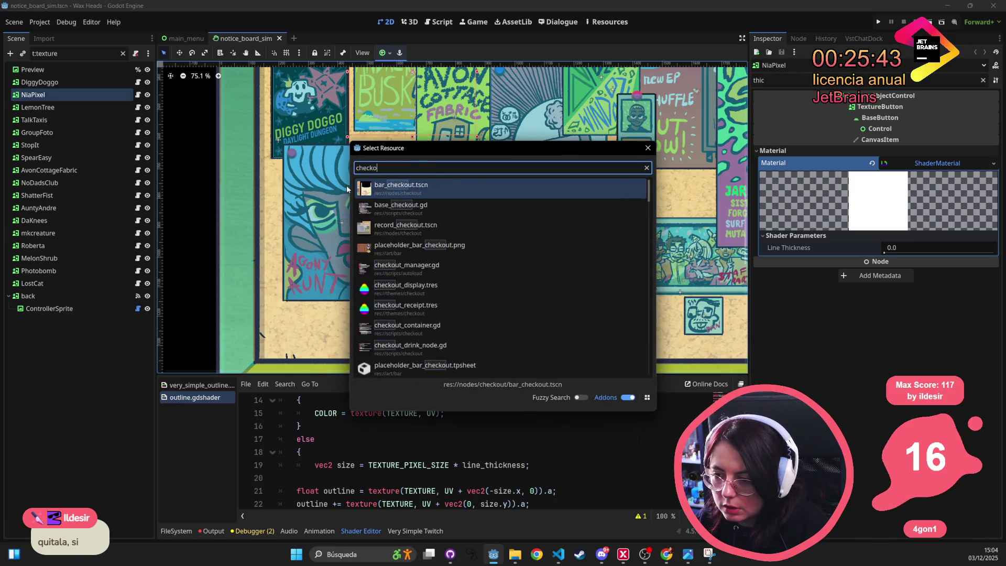
pyautogui.press('Down')
pyautogui.press('Down')
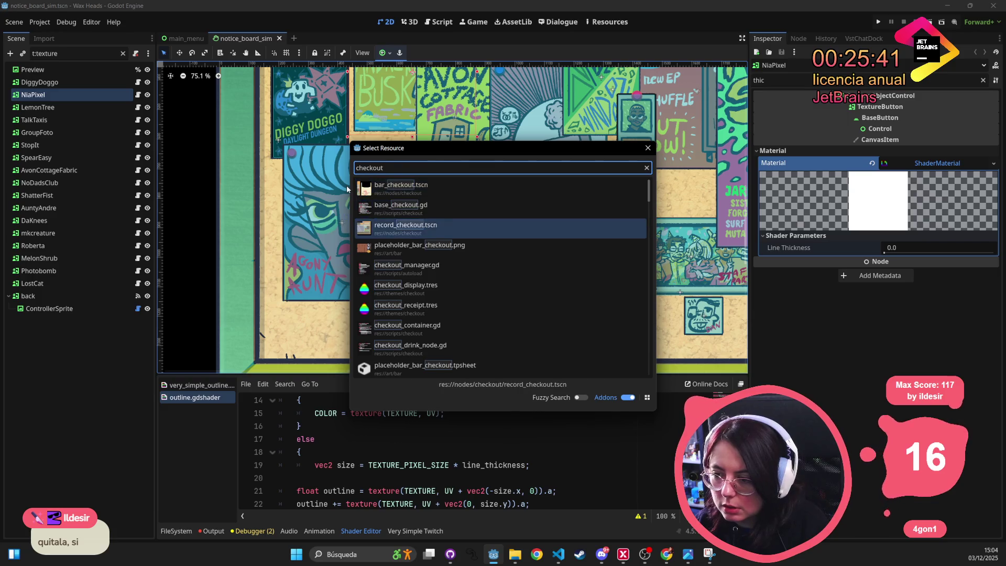
pyautogui.press('Return')
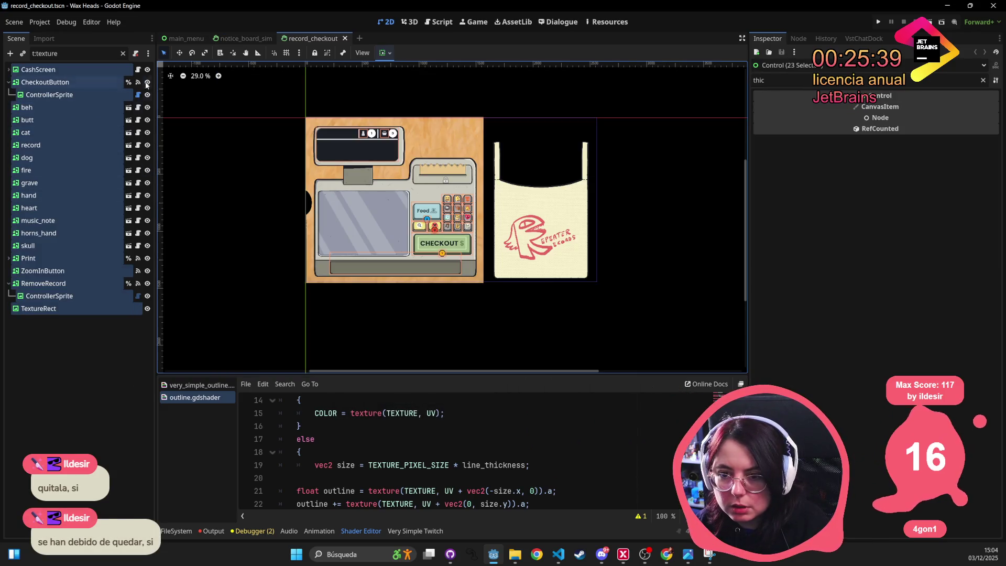
# - Clear the Scene dock's texture filter, then search 'dream_che' and cancel without opening
pyautogui.click(123, 52)
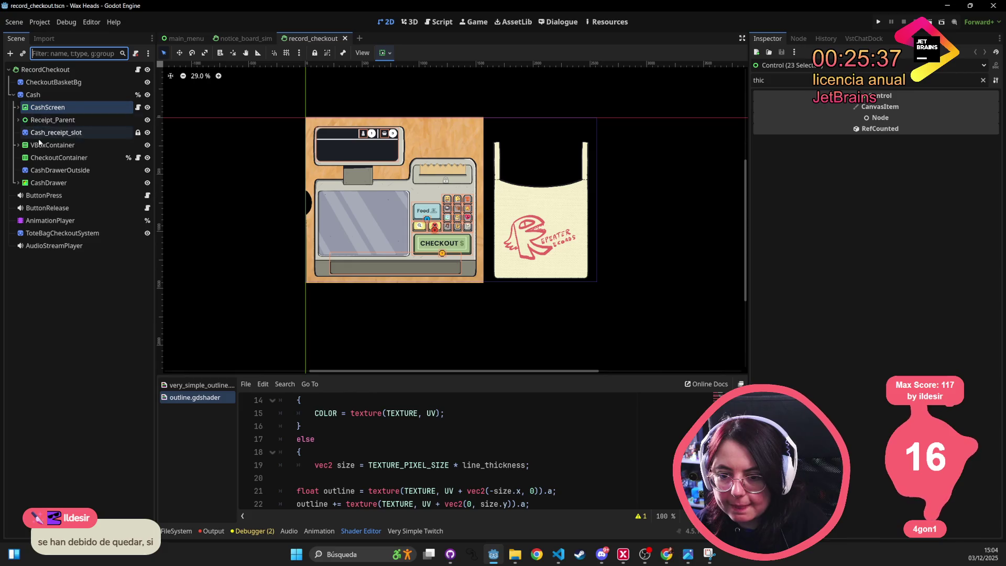
pyautogui.click(234, 189)
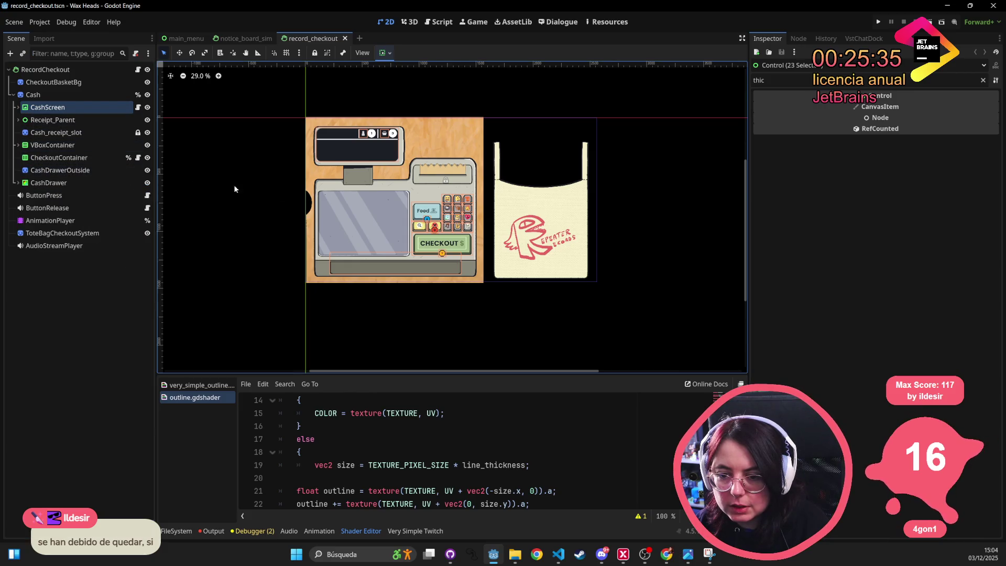
pyautogui.hotkey('alt', 'shift', 'o')
pyautogui.write('dream_che')
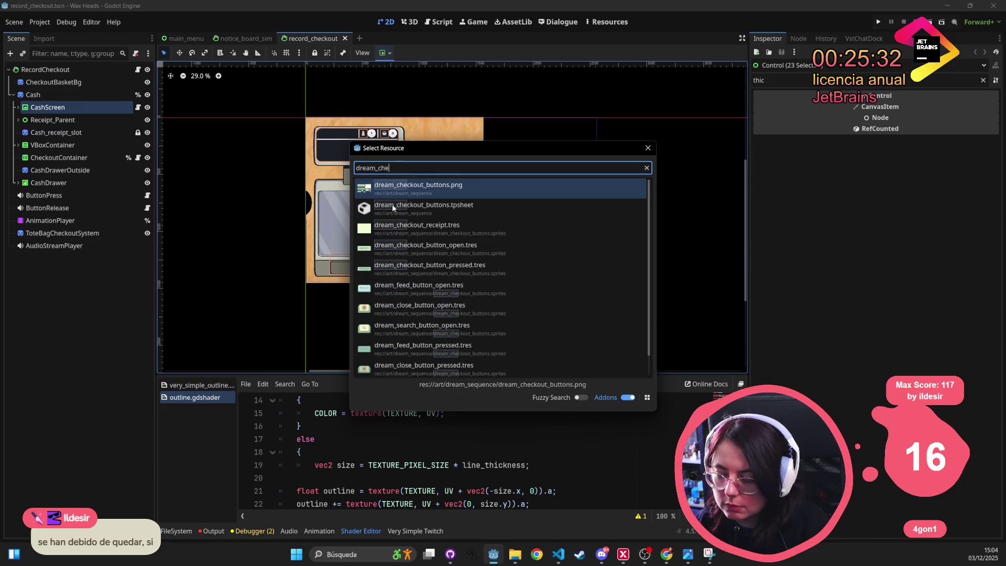
pyautogui.press('Escape')
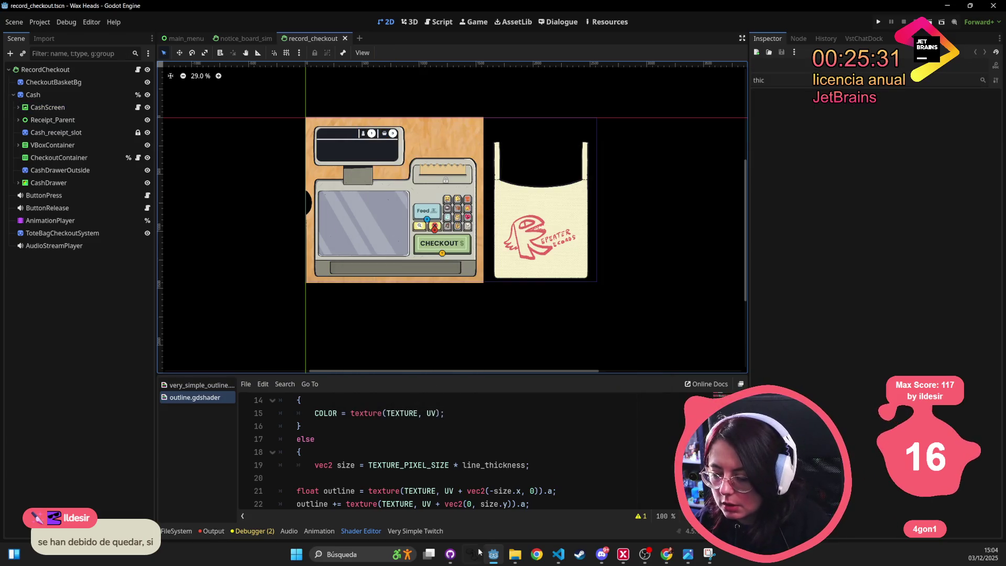
# - Pick dev from the wax-heads branch list in GitHub Desktop, then return to Godot
pyautogui.click(450, 554)
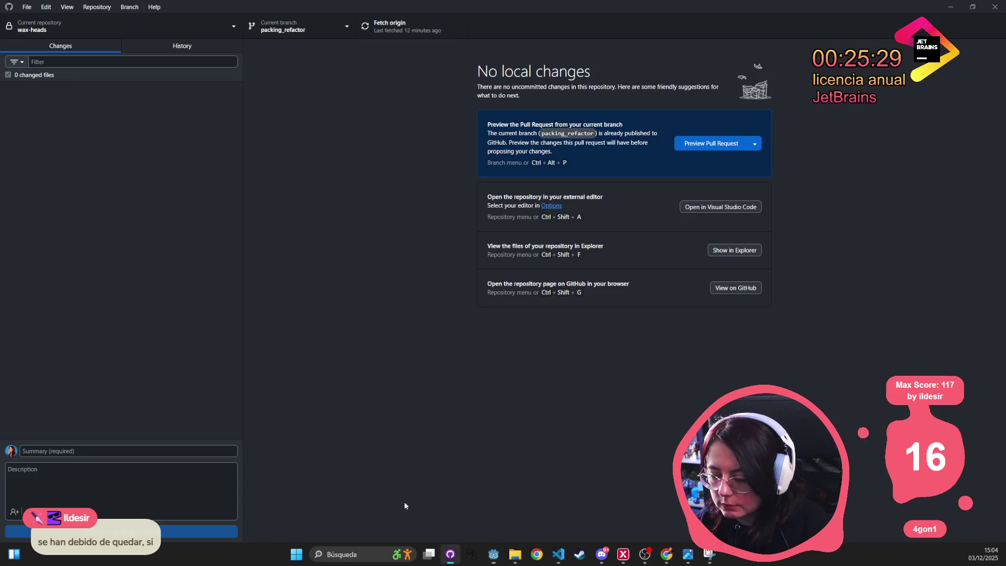
pyautogui.click(283, 26)
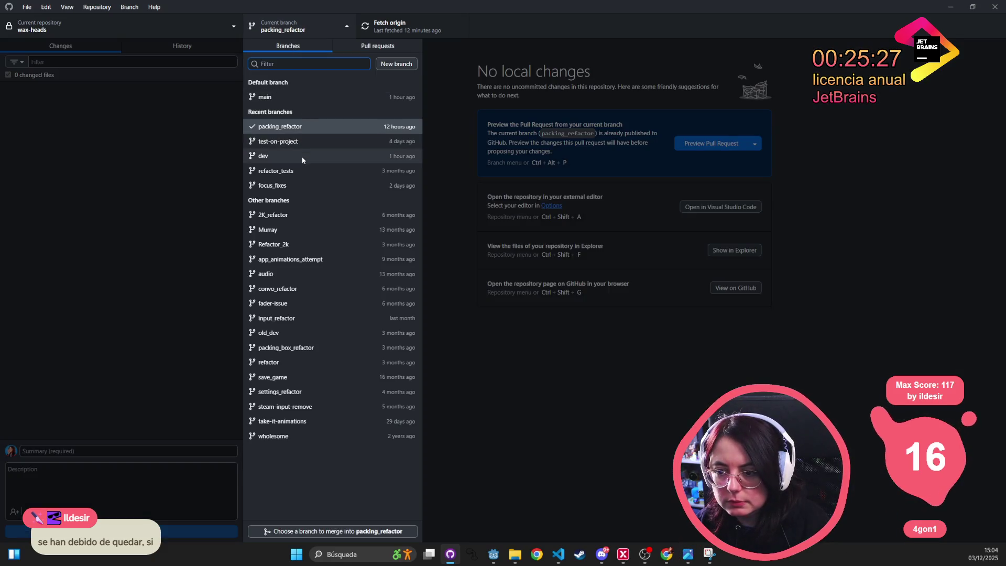
pyautogui.click(294, 97)
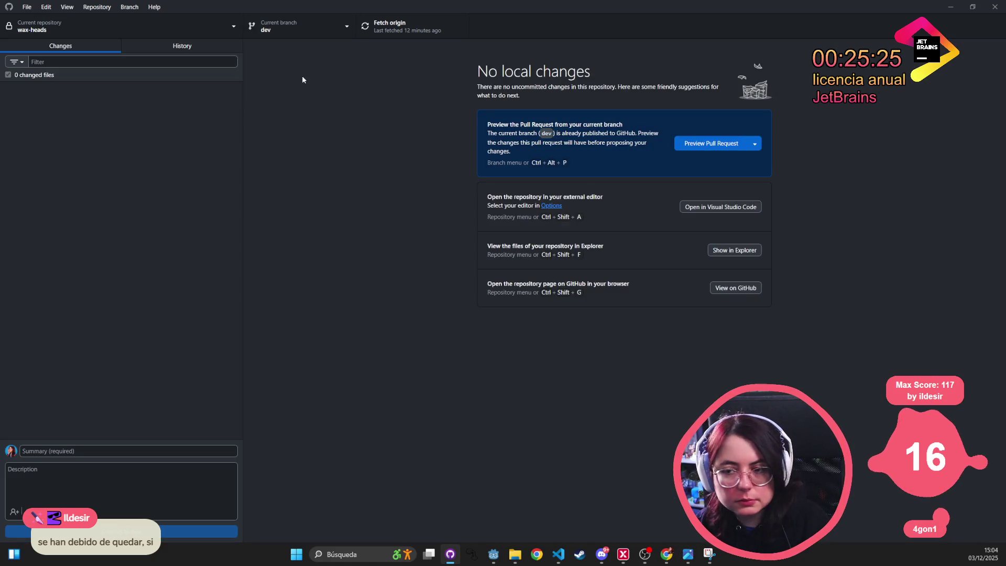
pyautogui.hotkey('alt', 'Tab')
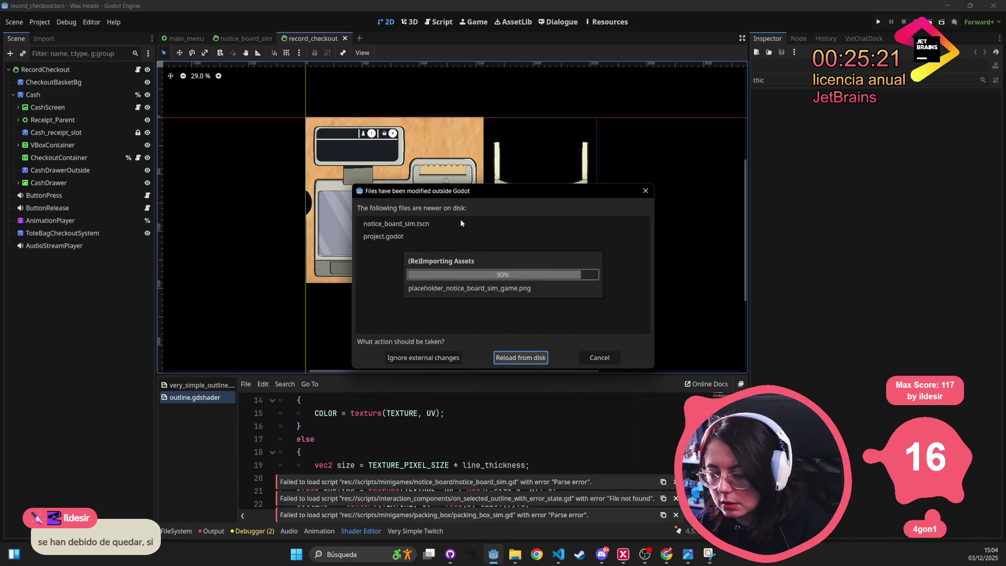
# - Reload the modified files from disk and quick-search 'dream_checkout tsc' for the dream checkout scene
pyautogui.click(514, 357)
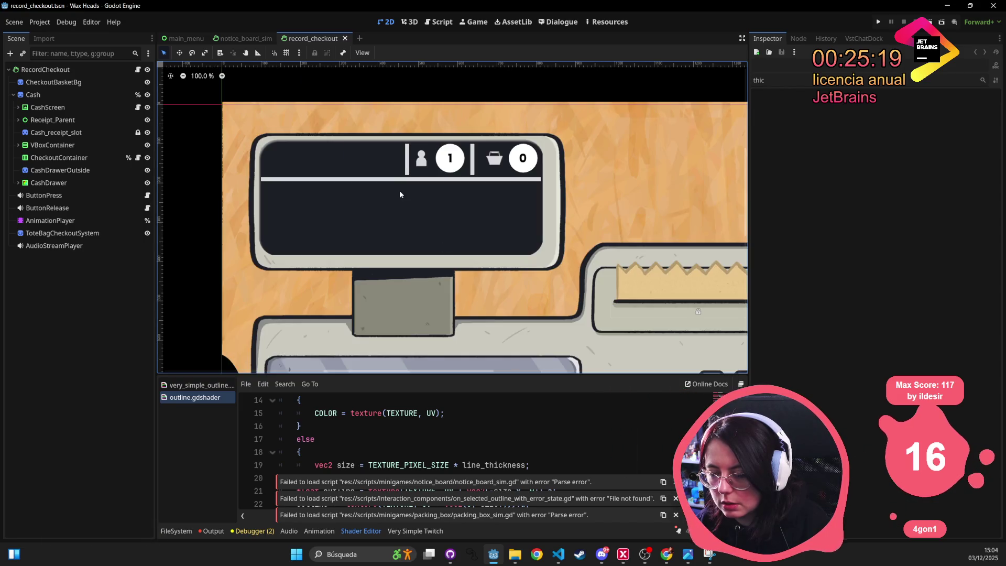
pyautogui.hotkey('shift', 'alt', 'o')
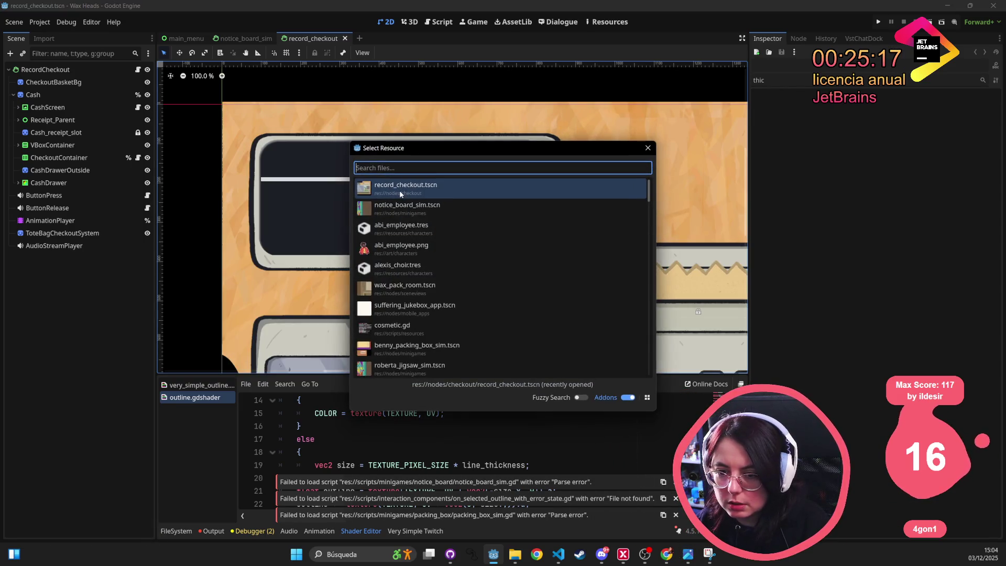
pyautogui.write('dream_checkout ')
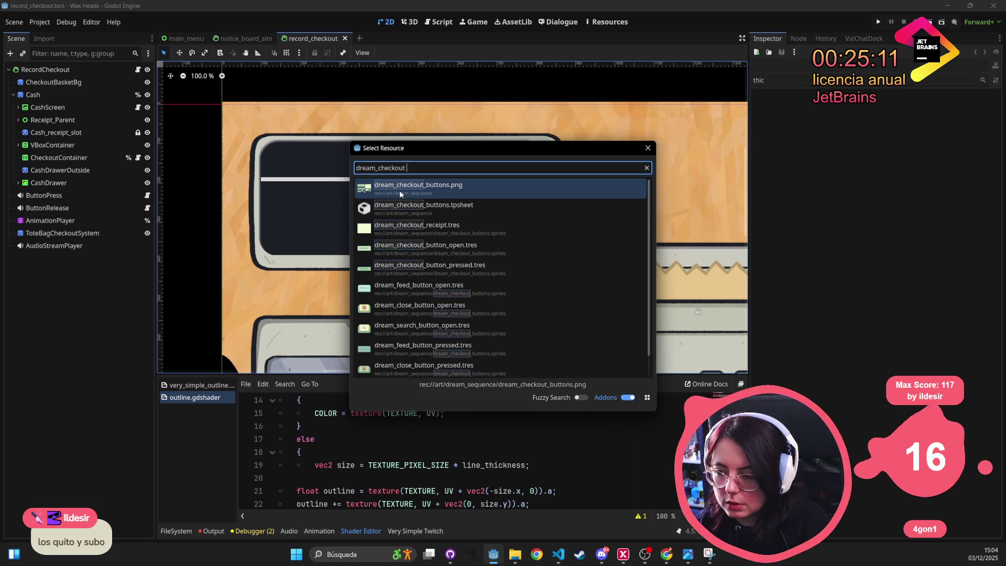
pyautogui.write('tsc')
pyautogui.press('BackSpace')
pyautogui.press('BackSpace')
pyautogui.press('BackSpace')
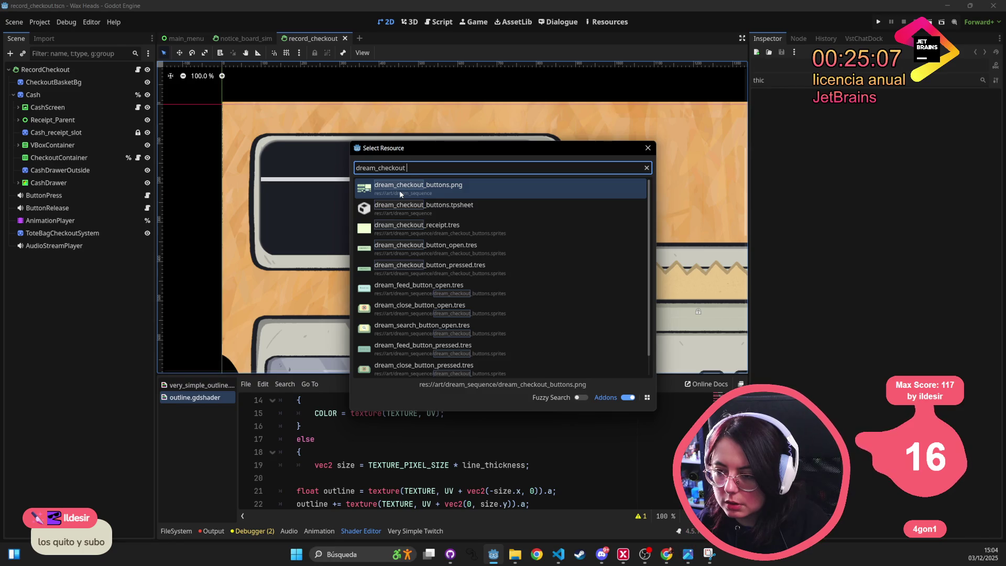
pyautogui.press('BackSpace')
pyautogui.press('BackSpace')
pyautogui.press('BackSpace')
# - Open dream_record_checkout.tscn from the search and select the red record on the checkout
pyautogui.write('checkou')
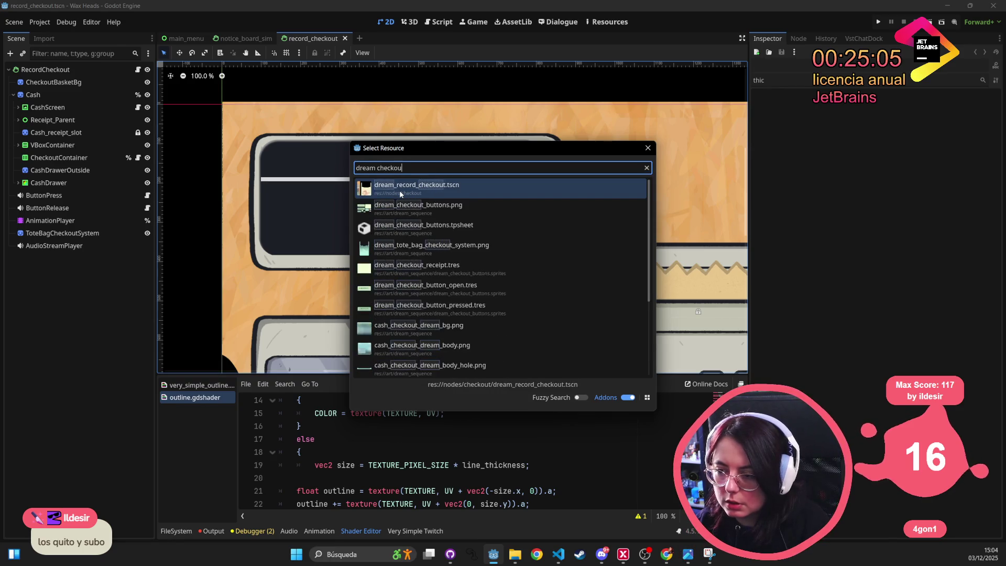
pyautogui.write('t tsc')
pyautogui.doubleClick(400, 194)
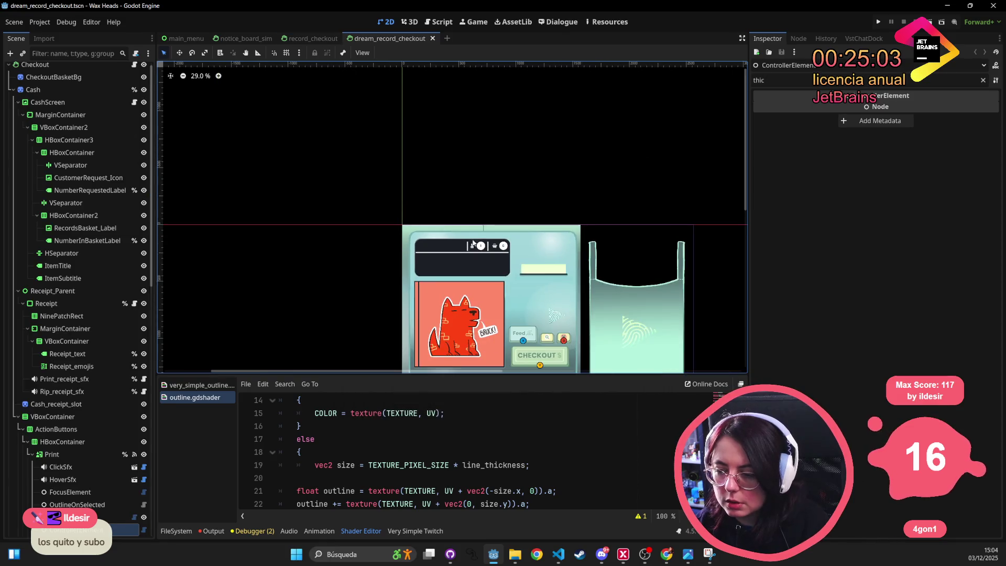
pyautogui.scroll(-2, 111, 341)
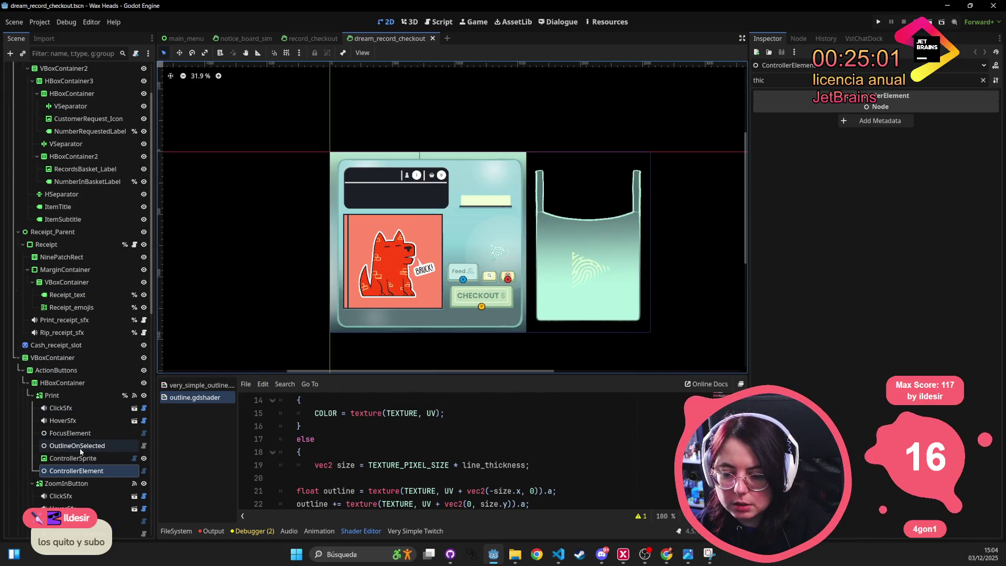
pyautogui.scroll(-2, 111, 337)
pyautogui.click(375, 252)
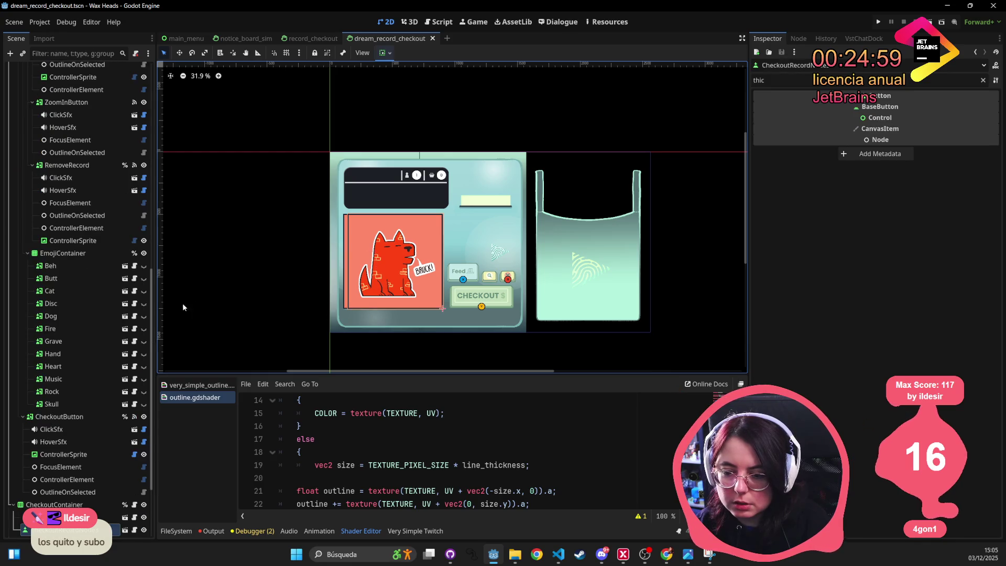
# - Delete both CheckoutRecordNode records, save the scene, and run the project
pyautogui.scroll(-2, 78, 267)
pyautogui.keyDown('ctrl'); pyautogui.click(64, 471); pyautogui.keyUp('ctrl')
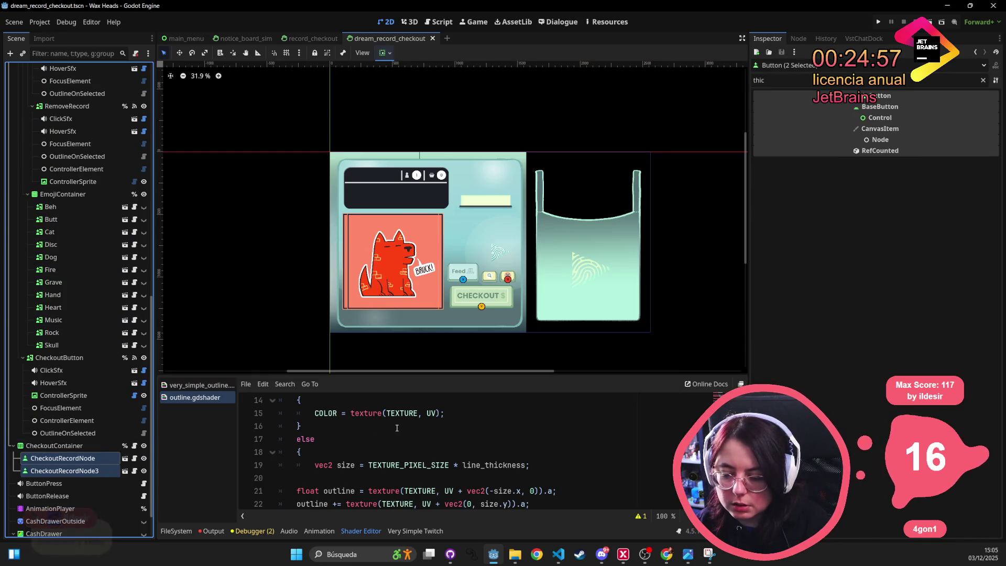
pyautogui.press('Delete')
pyautogui.press('Return')
pyautogui.hotkey('ctrl', 's')
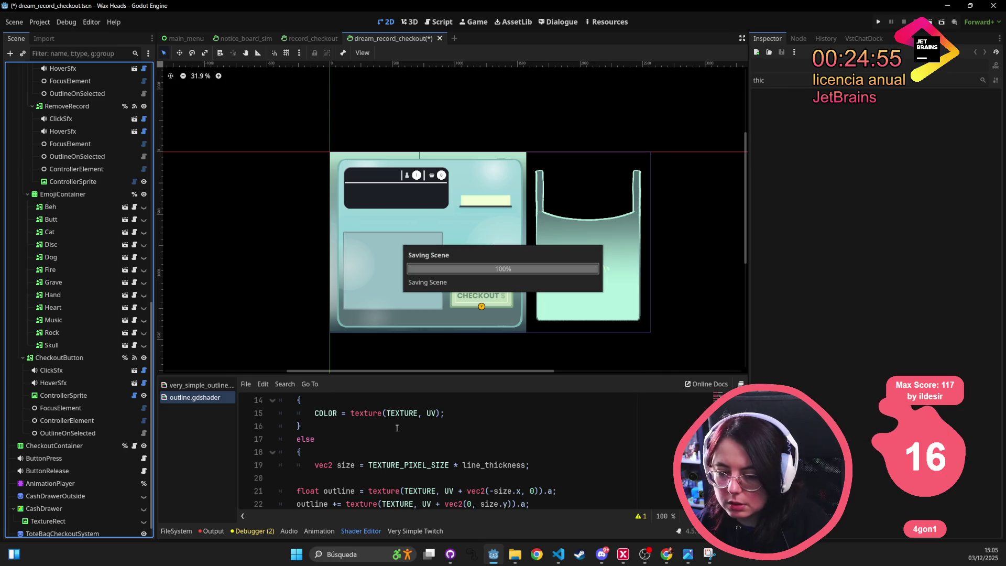
pyautogui.click(877, 22)
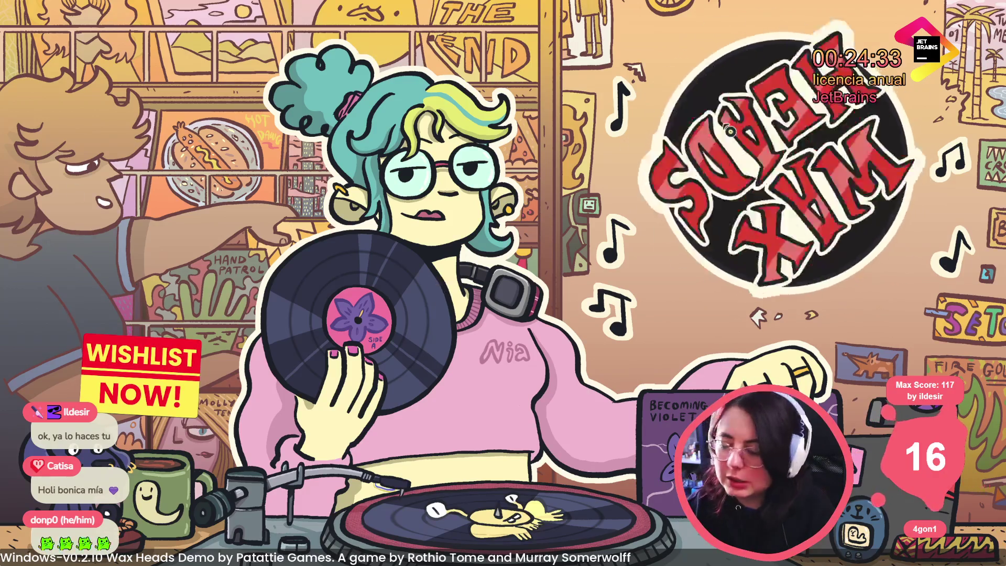
# - Click through the Wax Heads title screen and main menu to start playing
pyautogui.click(730, 131)
pyautogui.click(729, 131)
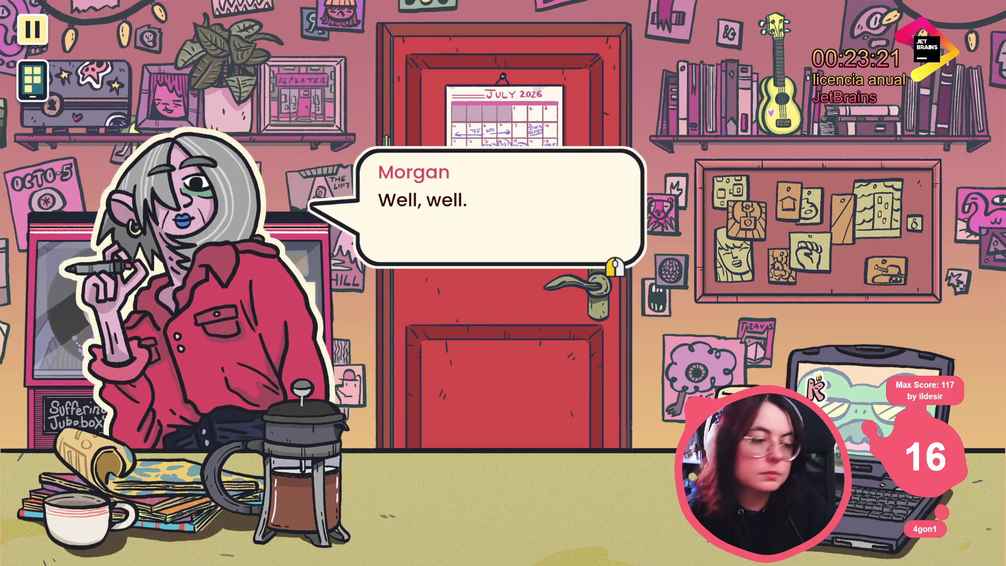
# - Advance Morgan's dialogue, pick a reply, and open the corkboard of posters
pyautogui.click(259, 404)
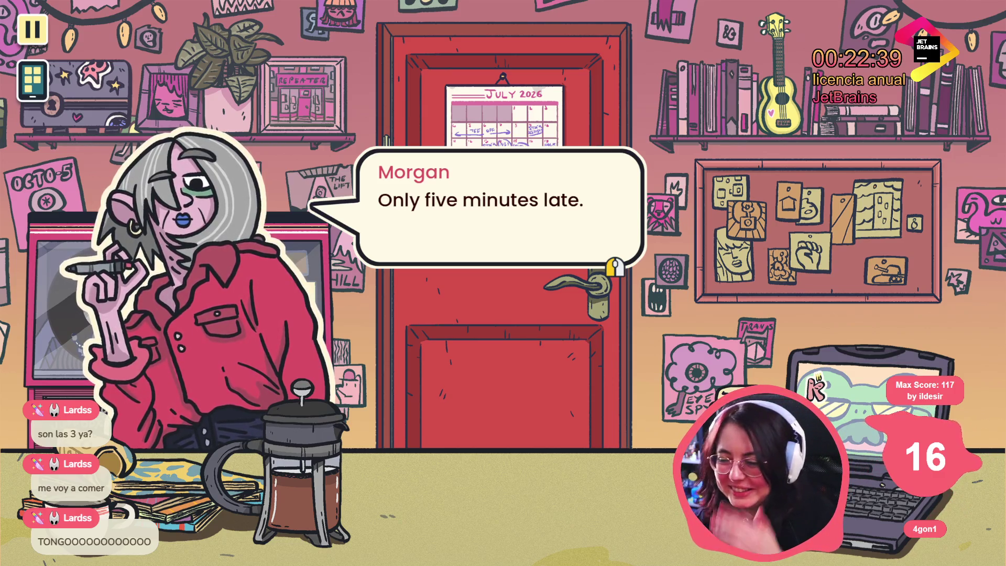
pyautogui.press('space')
pyautogui.press('space')
pyautogui.press('space')
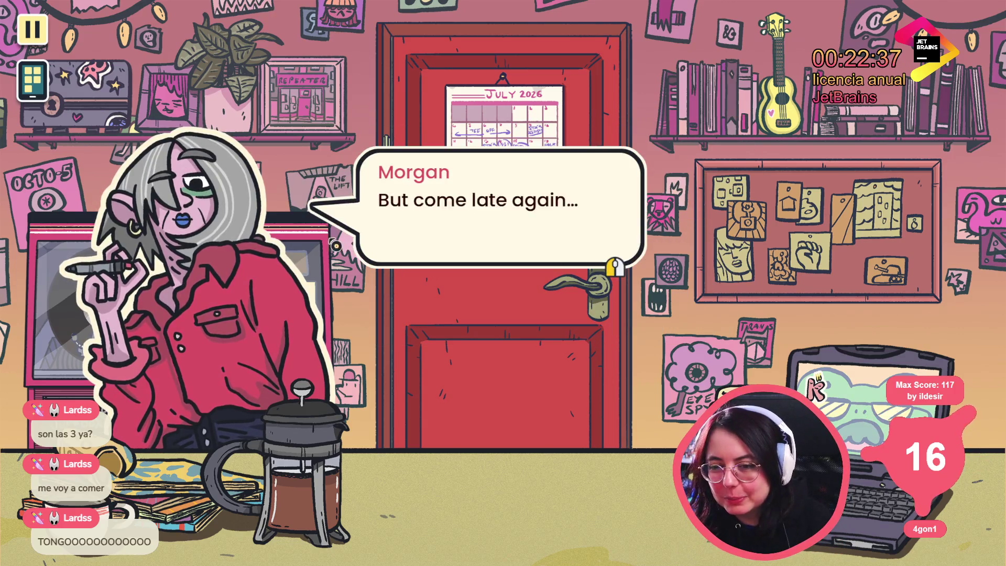
pyautogui.press('space')
pyautogui.press('space')
pyautogui.press('space')
pyautogui.press('space')
pyautogui.press('space')
pyautogui.press('space')
pyautogui.press('space')
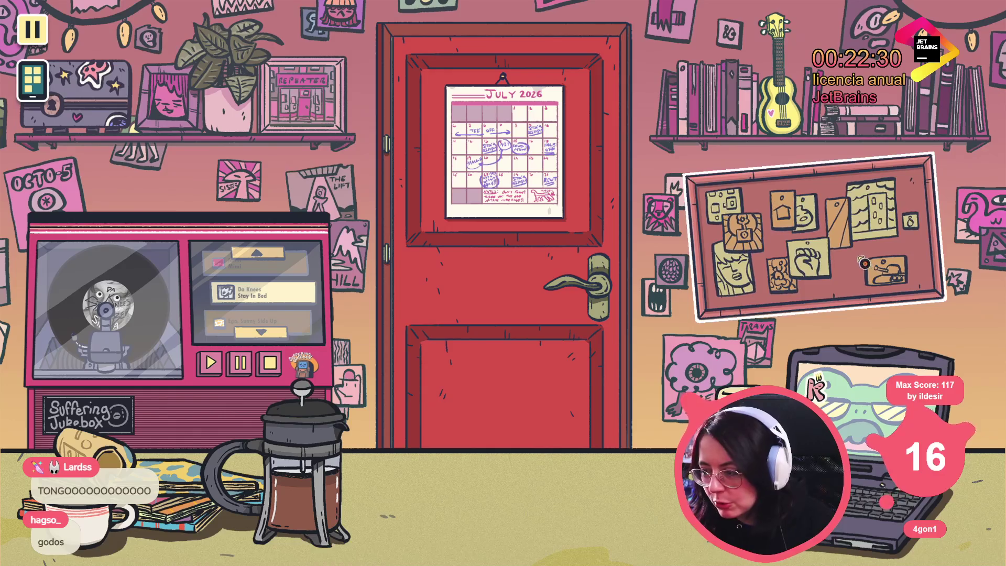
pyautogui.click(817, 231)
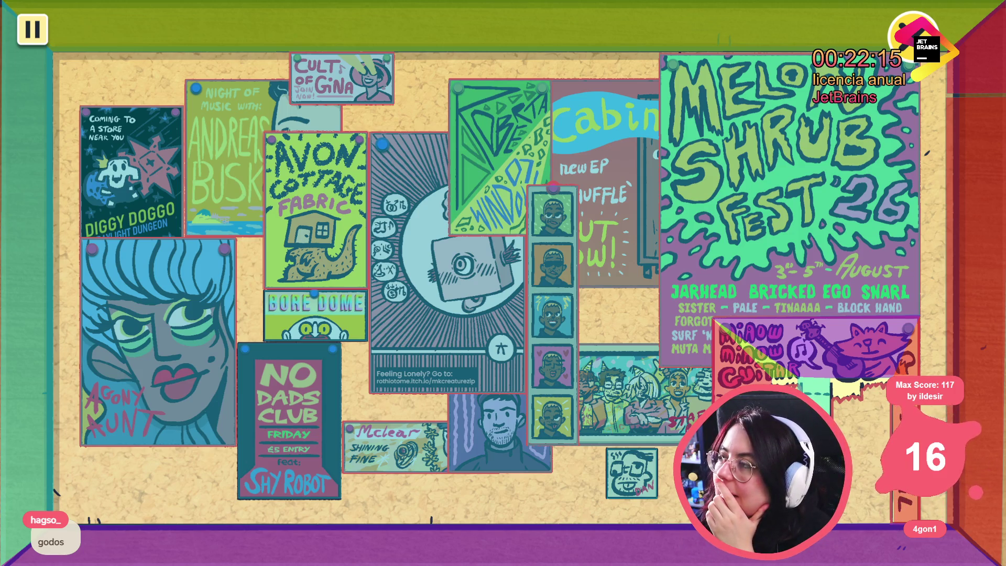
# - Move Cult of Gina to the upper right and Andreas Busk over Avon Cottage, then stop the game
pyautogui.click(364, 81)
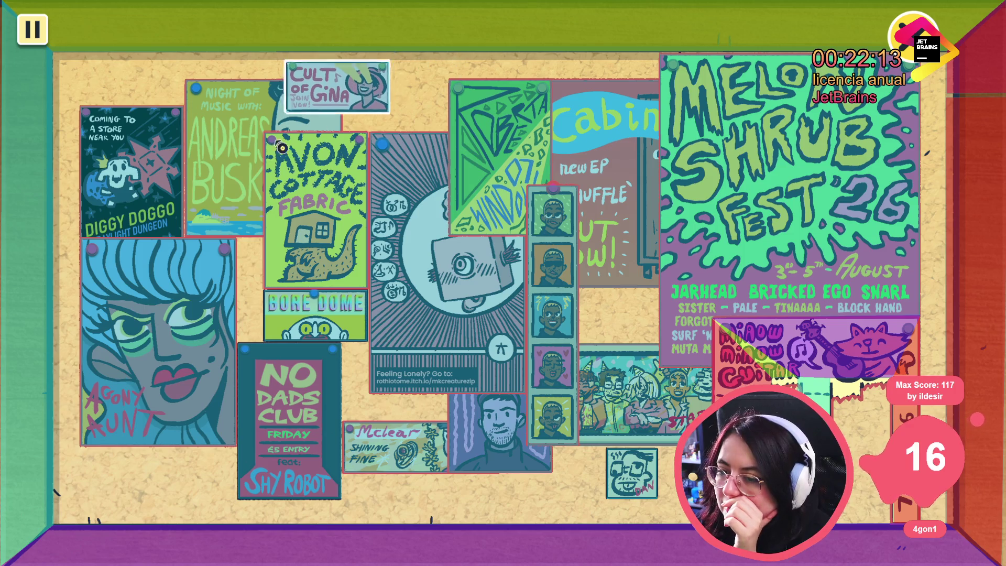
pyautogui.moveTo(335, 86); pyautogui.dragTo(393, 79)
pyautogui.moveTo(236, 157)
pyautogui.mouseDown()
pyautogui.moveTo(214, 172)
pyautogui.moveTo(225, 152)
pyautogui.mouseUp()
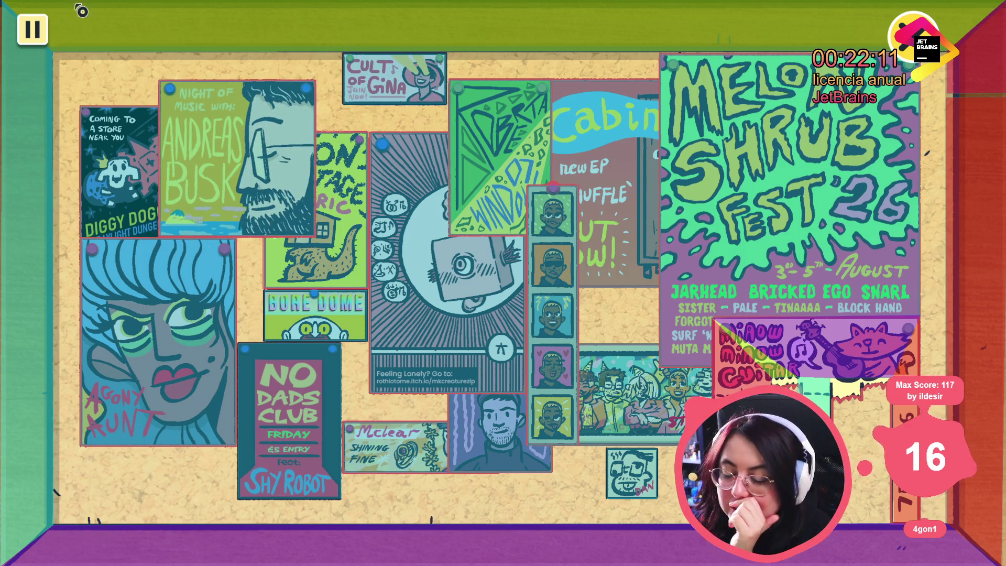
pyautogui.hotkey('alt', 'F4')
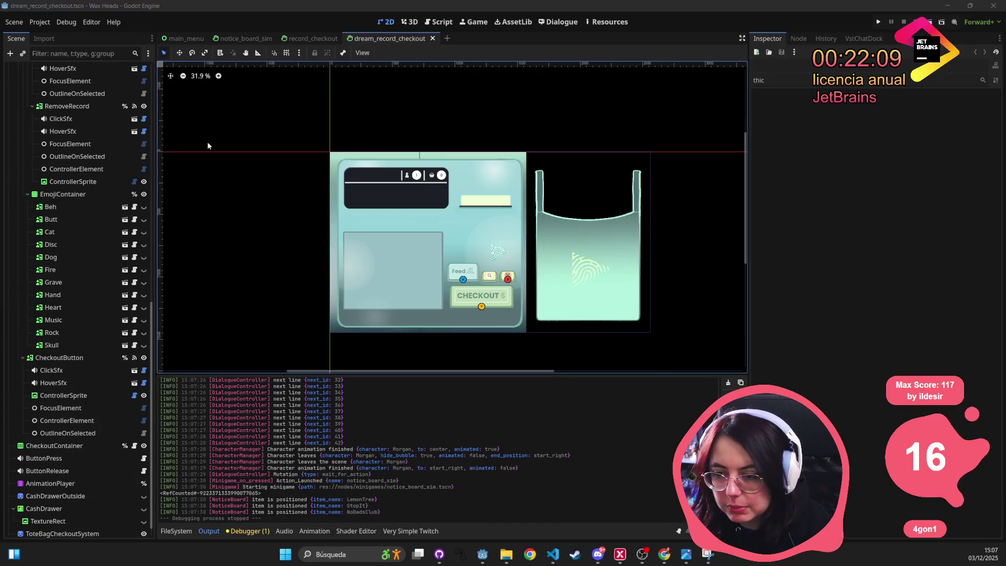
# - Save the dream_record_checkout scene with Ctrl+S
pyautogui.hotkey('ctrl', 's')
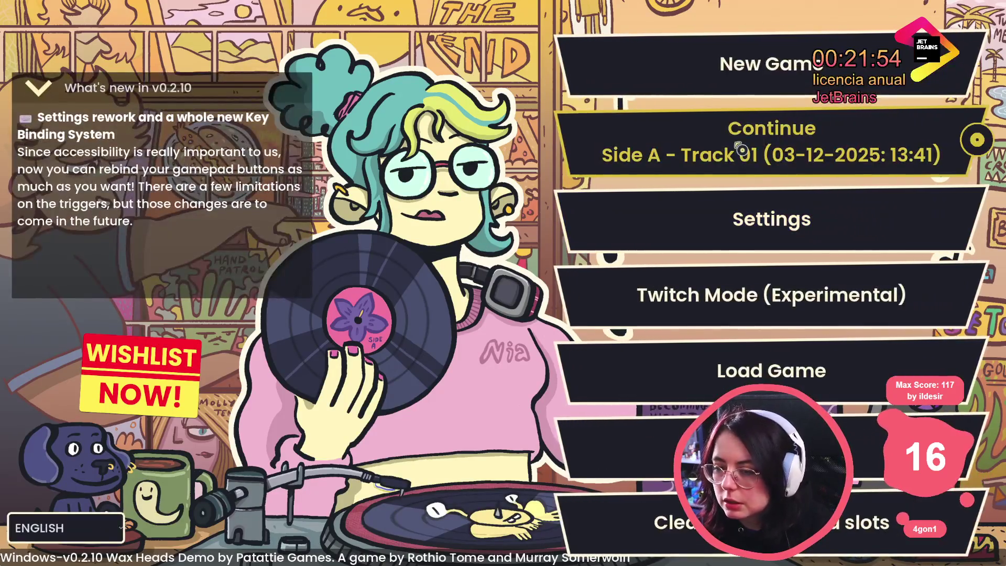
# - Continue from the main menu and skip the Side A Track 01 intro into the shop
pyautogui.click(740, 149)
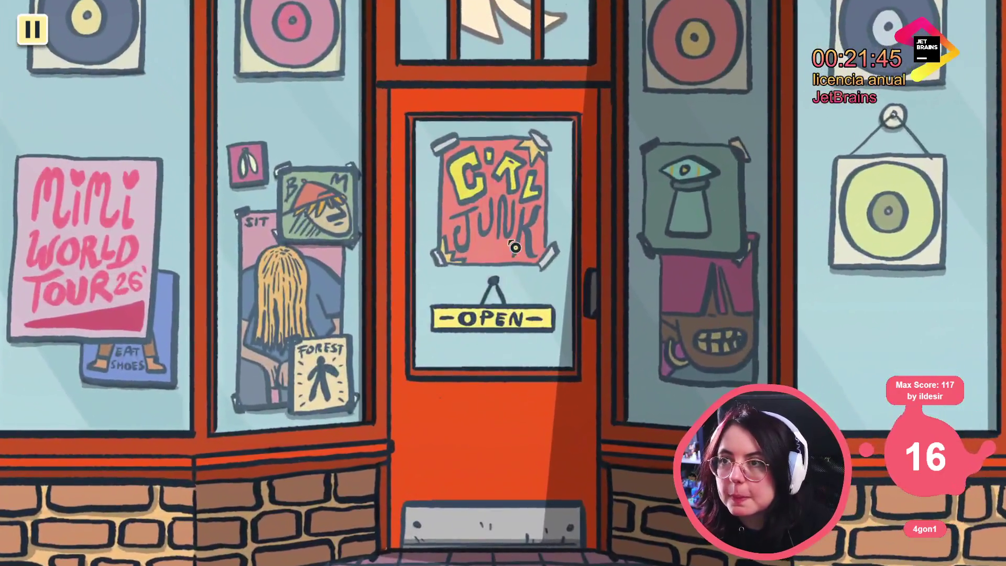
pyautogui.click(508, 234)
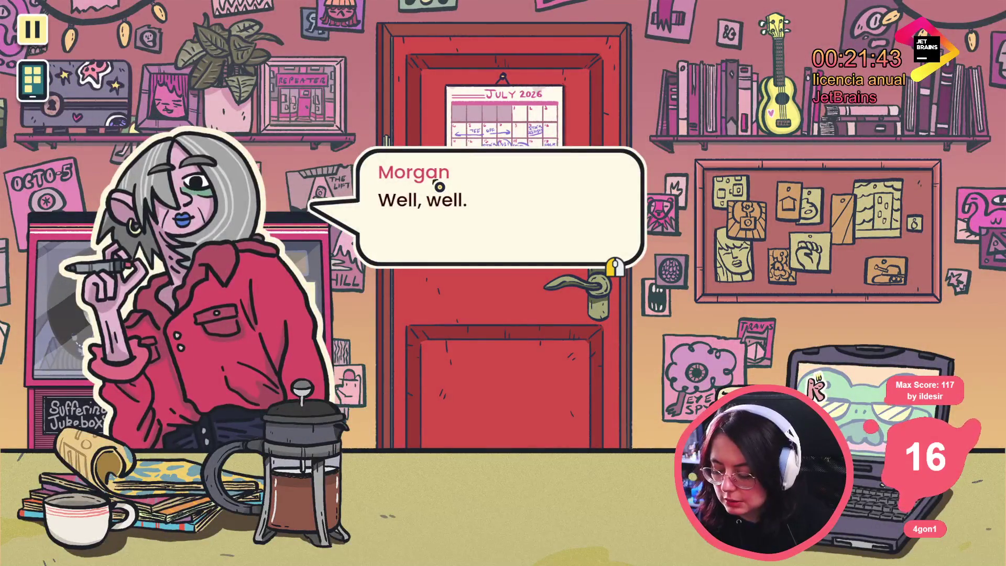
# - Run the console command go_to_day Track 15 to jump to the Track 15 day
pyautogui.press('`')
pyautogui.write('go_t')
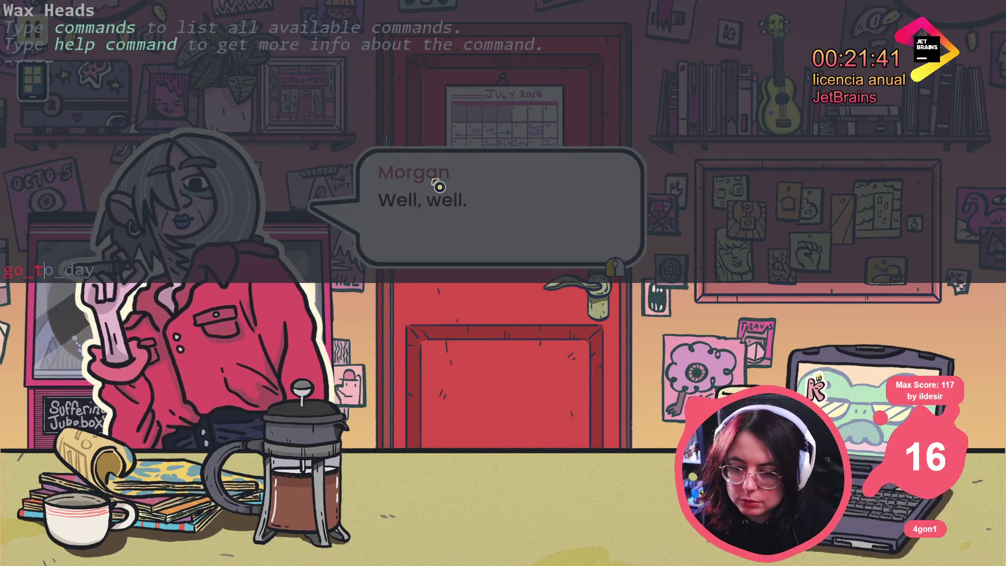
pyautogui.write('o_day track')
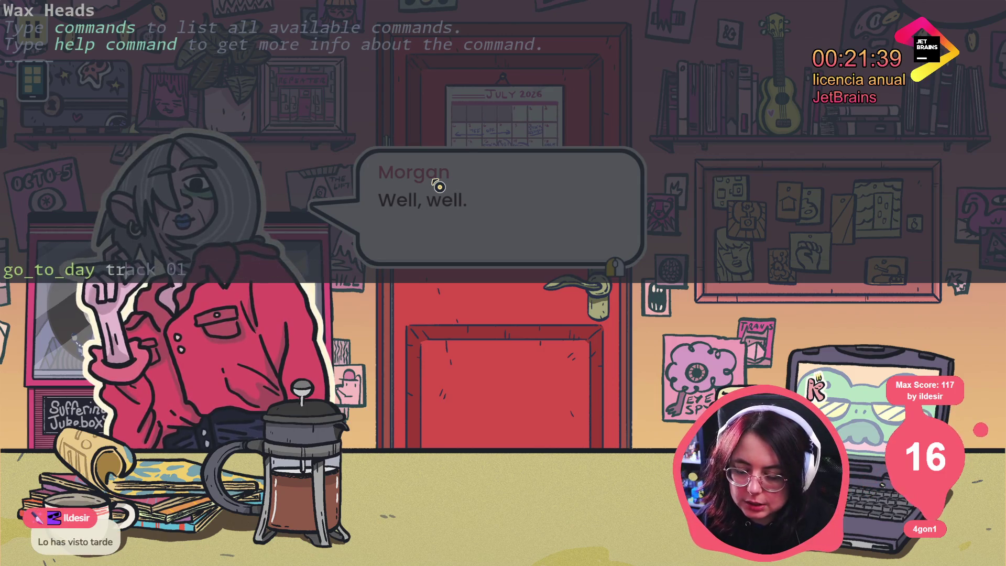
pyautogui.press('BackSpace')
pyautogui.press('BackSpace')
pyautogui.press('BackSpace')
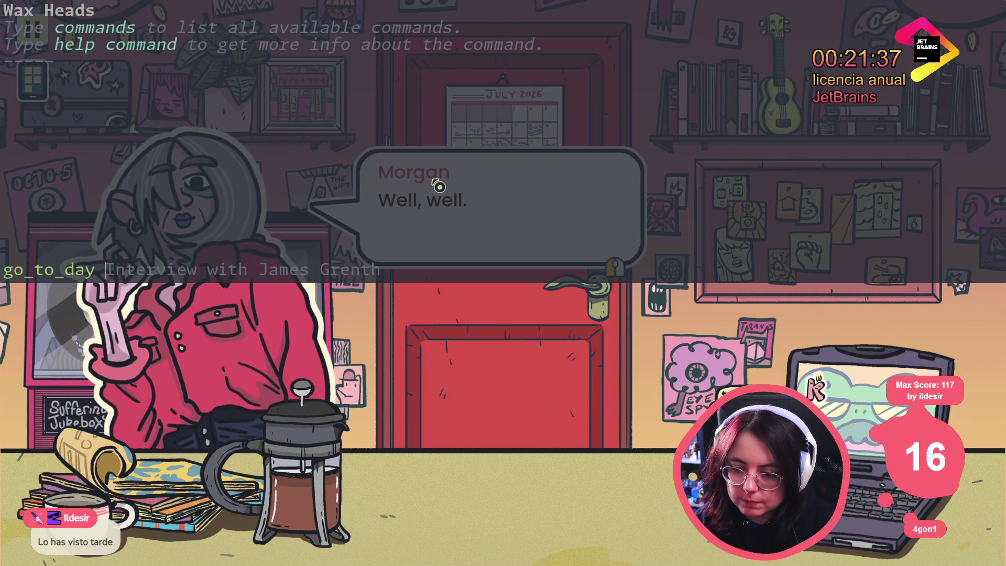
pyautogui.write('Track 15')
pyautogui.press('Return')
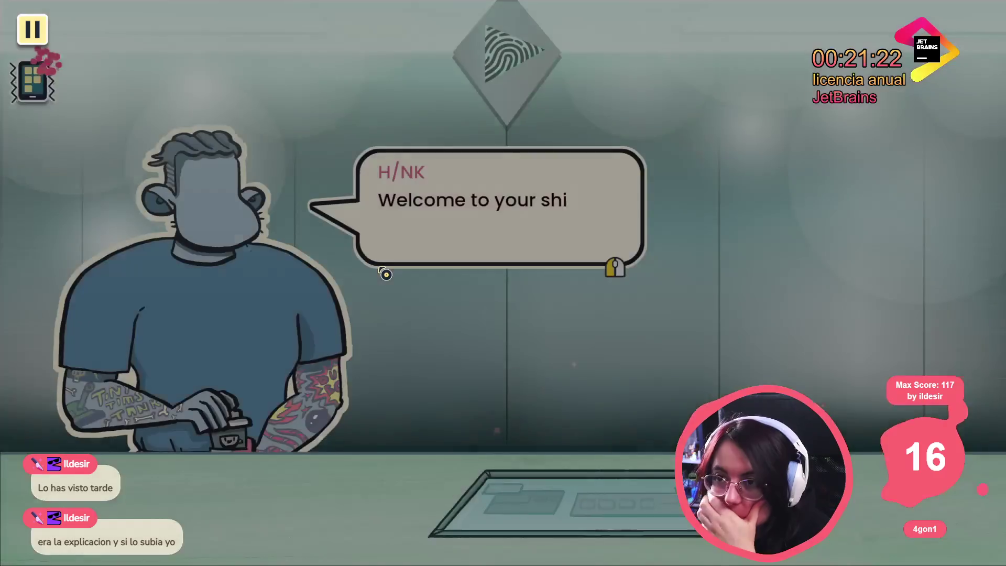
# - Get through Hank's company motto conversation at the start of the day
pyautogui.click(385, 274)
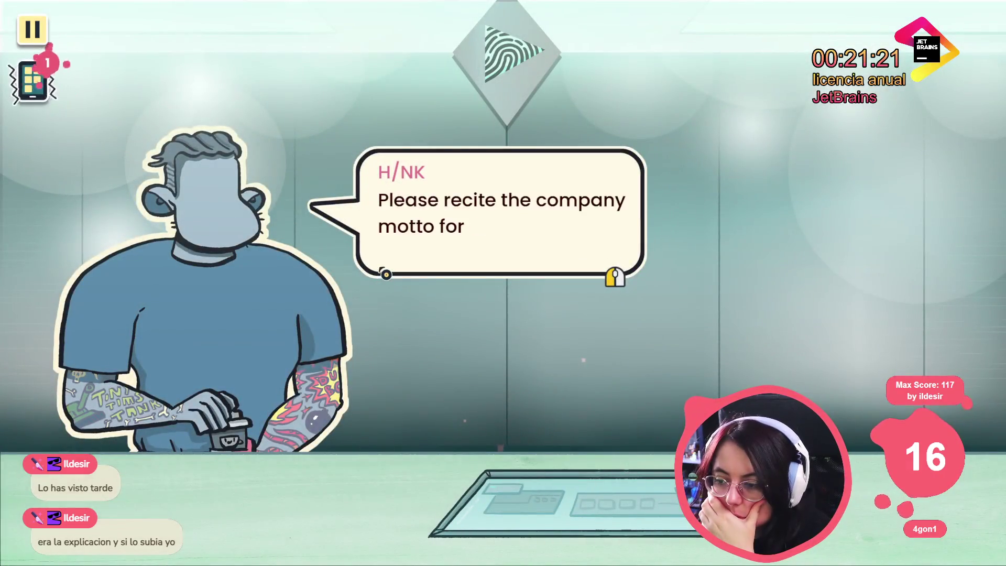
pyautogui.click(386, 274)
pyautogui.click(353, 361)
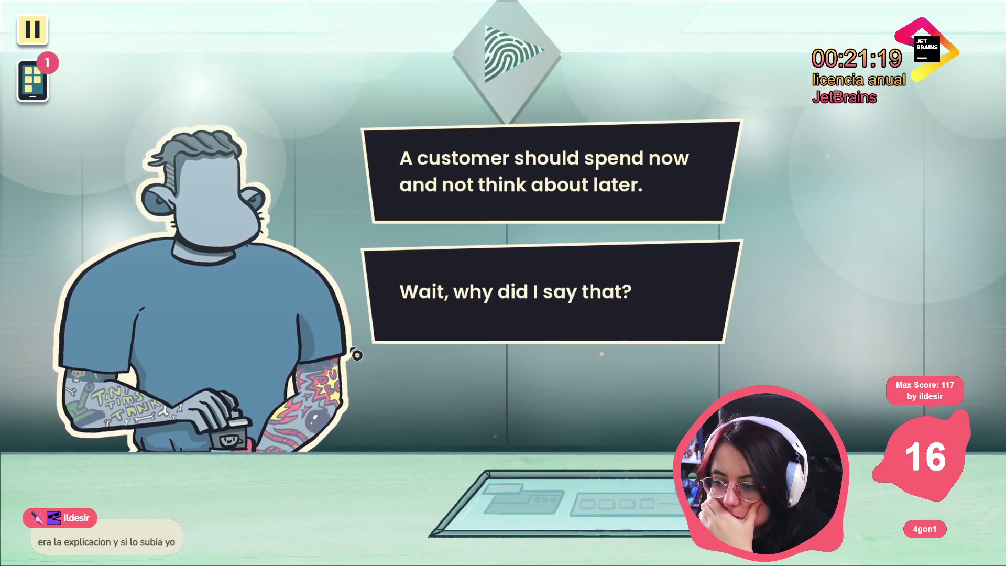
pyautogui.click(353, 301)
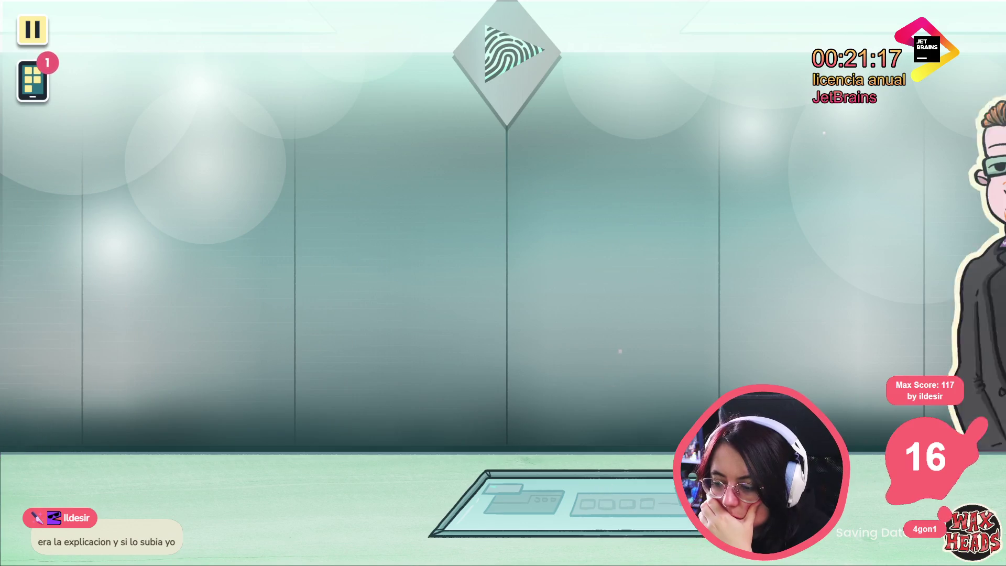
# - Advance through the landlord's opening dialogue lines
pyautogui.click(438, 222)
pyautogui.click(440, 225)
pyautogui.click(442, 233)
pyautogui.click(442, 237)
pyautogui.click(442, 241)
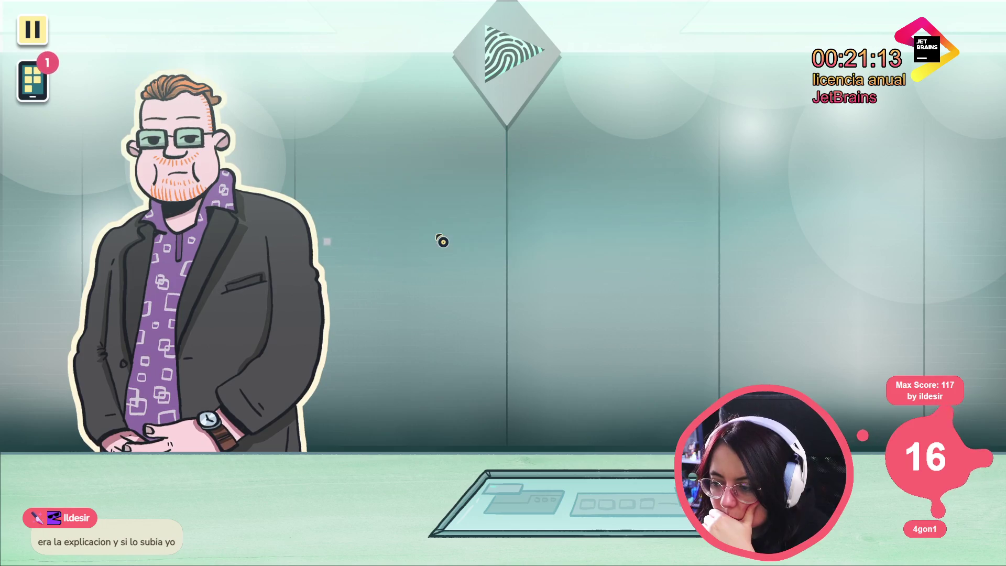
pyautogui.click(443, 241)
pyautogui.click(443, 241)
pyautogui.click(443, 241)
pyautogui.click(443, 241)
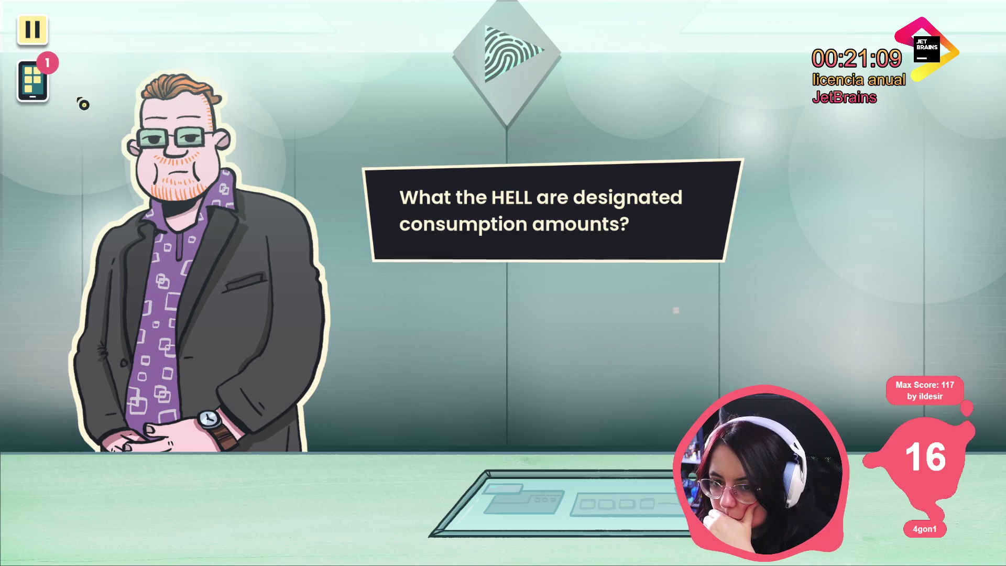
# - Read the Walking the Cow news app on the in-game phone, then close it
pyautogui.click(33, 81)
pyautogui.click(129, 387)
pyautogui.scroll(-1, 622, 306)
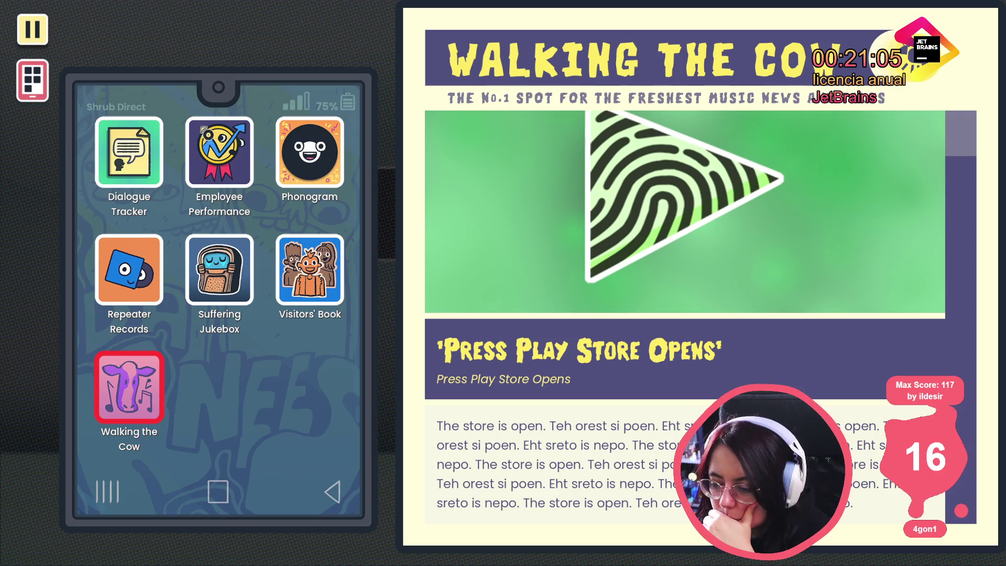
pyautogui.click(46, 81)
# - Continue the landlord's dialogue and choose to look for a record
pyautogui.click(517, 231)
pyautogui.click(518, 234)
pyautogui.click(517, 233)
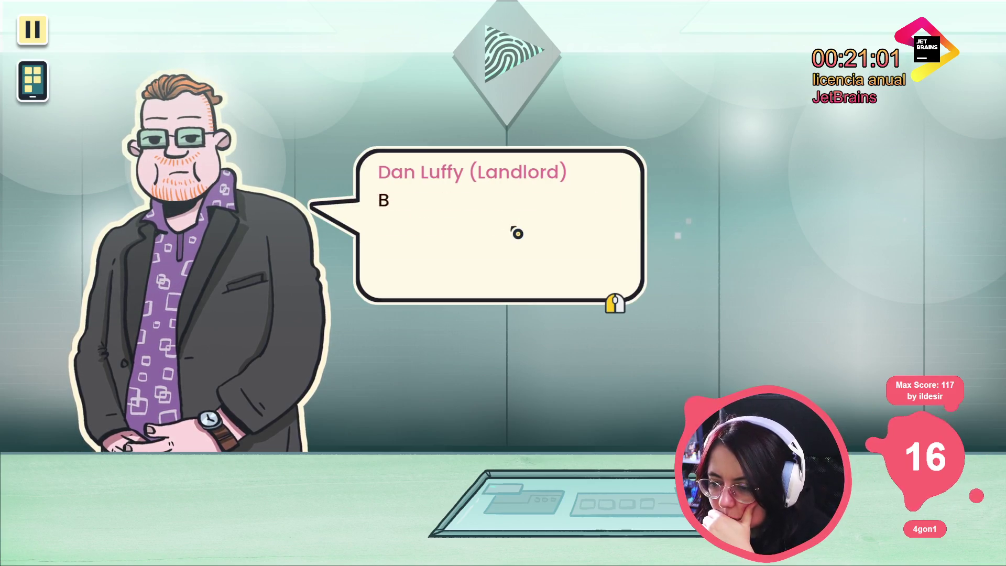
pyautogui.click(517, 229)
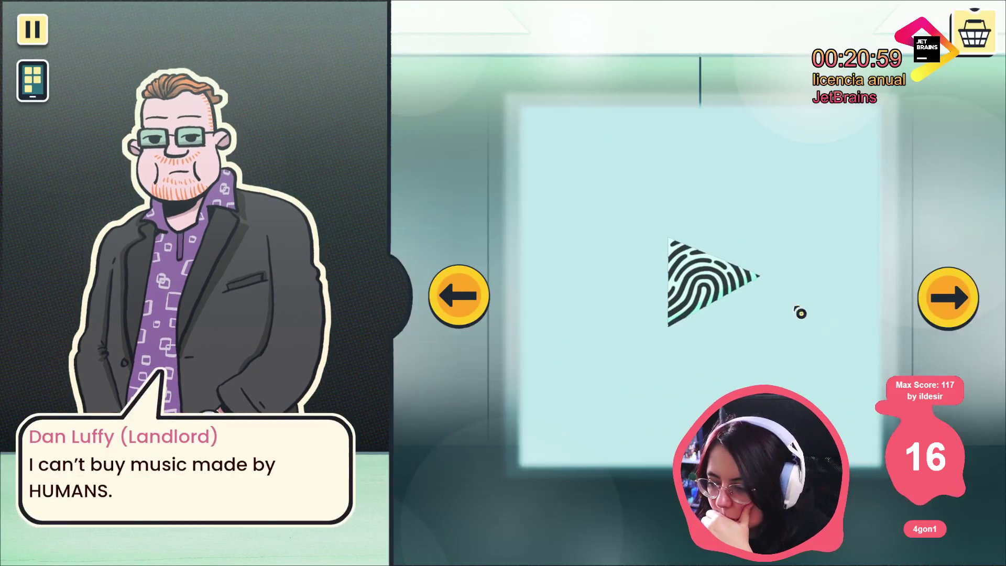
# - Recommend and sell the Hands On Me record to the landlord, then close the game
pyautogui.click(940, 302)
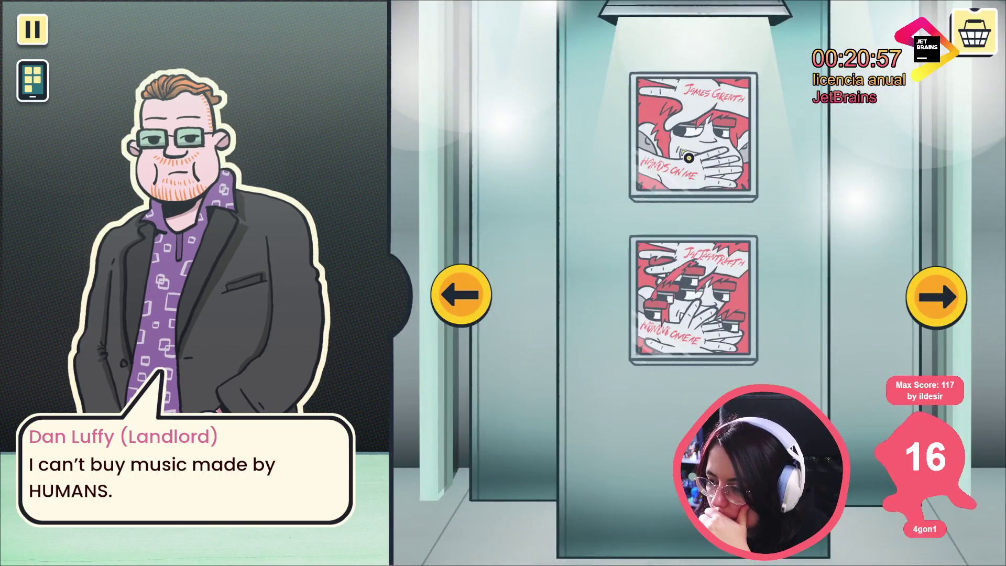
pyautogui.moveTo(716, 76)
pyautogui.click(711, 53)
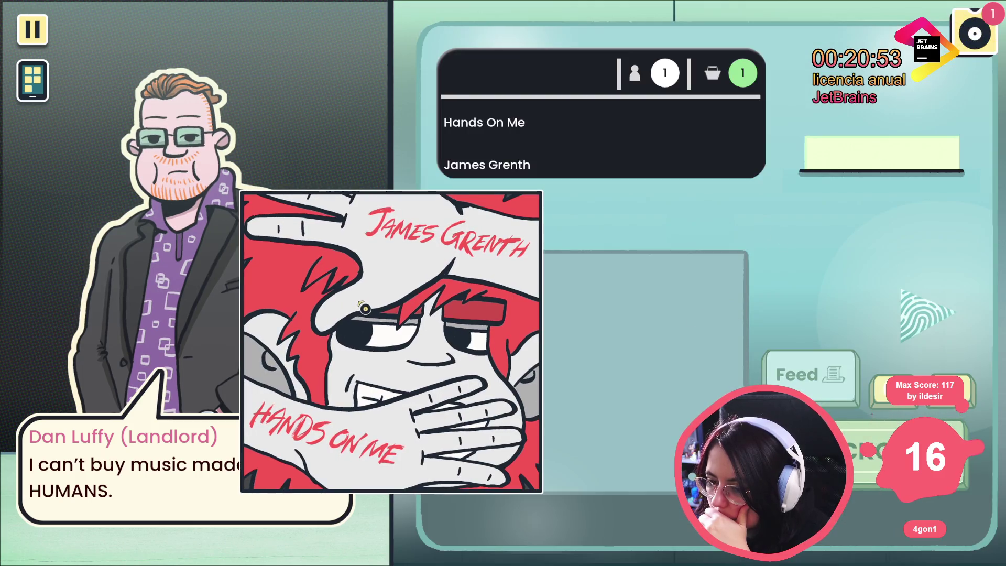
pyautogui.click(359, 307)
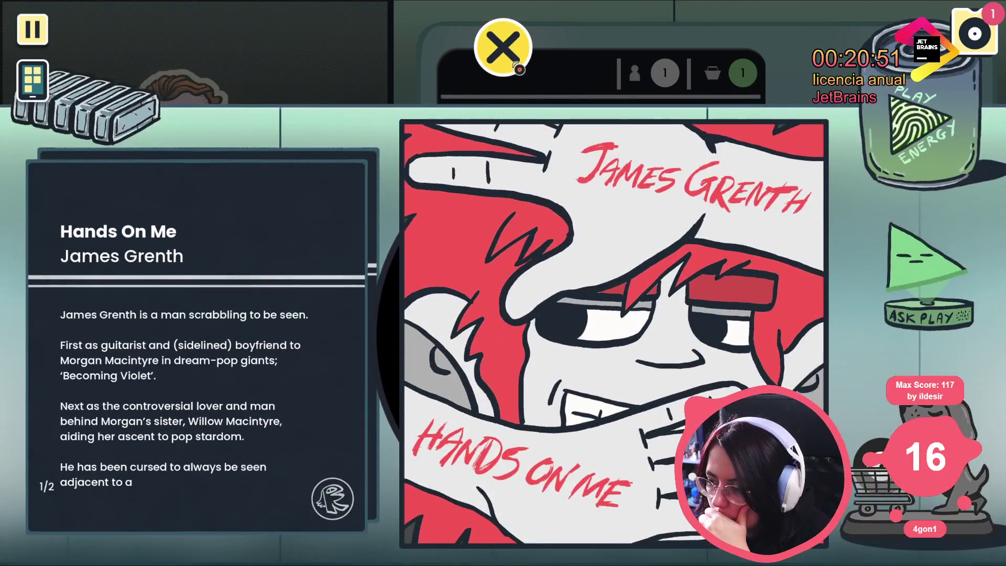
pyautogui.click(518, 69)
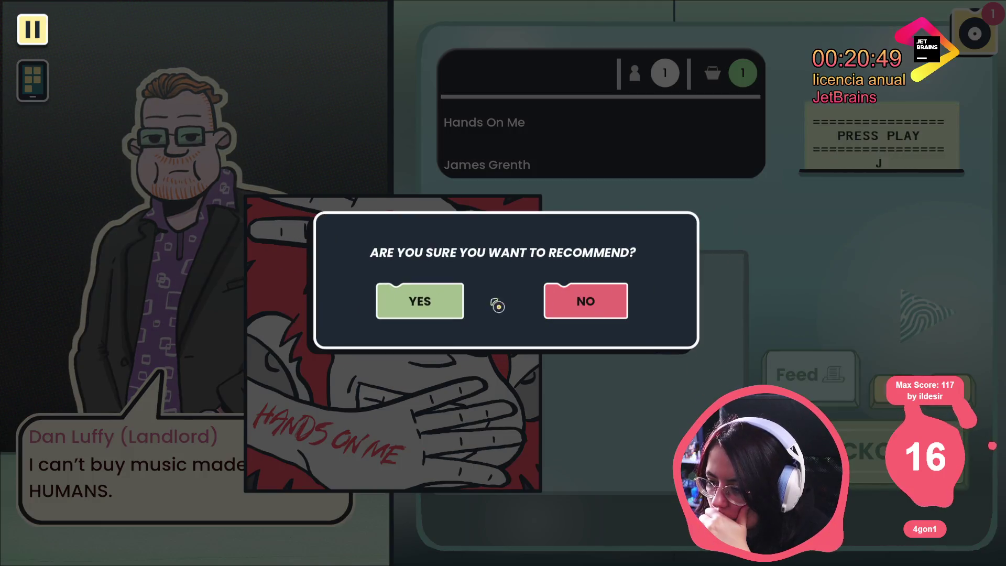
pyautogui.click(445, 301)
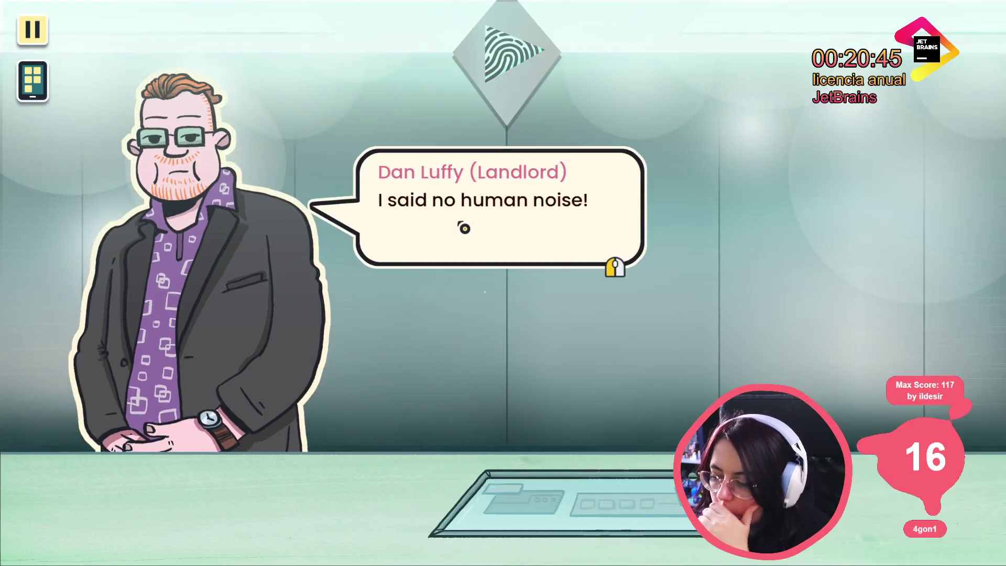
pyautogui.hotkey('alt', 'F4')
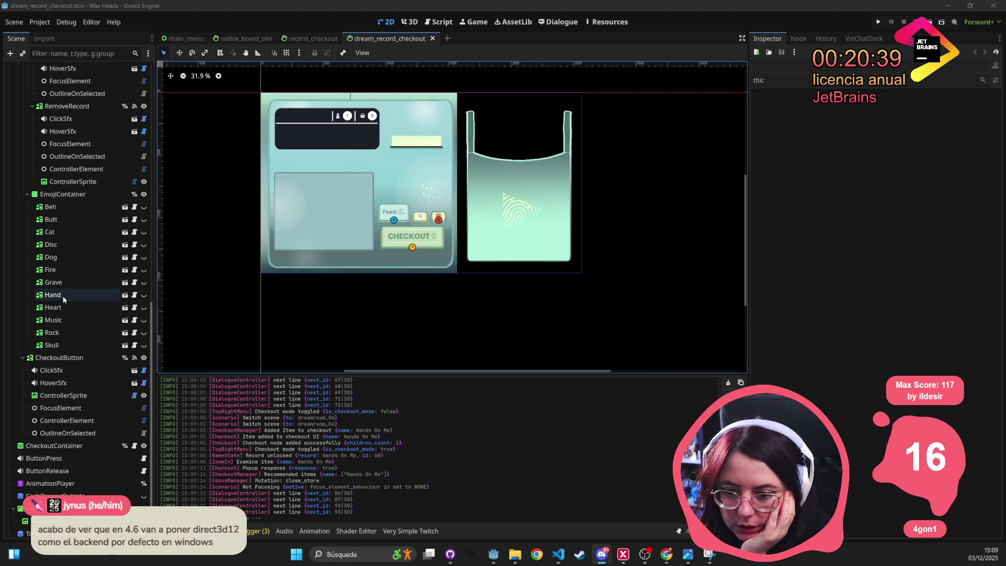
pyautogui.click(53, 445)
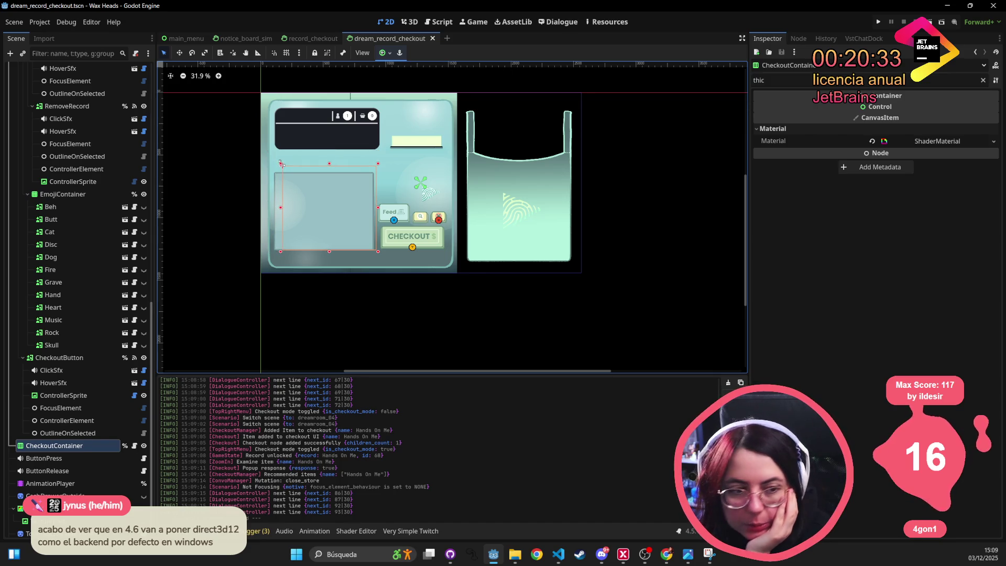
pyautogui.click(281, 164)
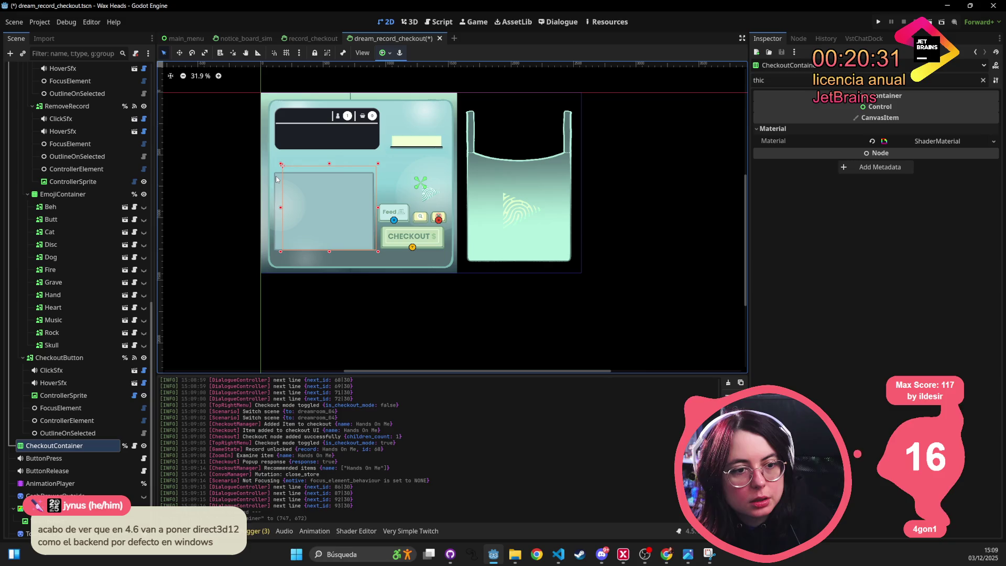
pyautogui.hotkey('ctrl', 'z')
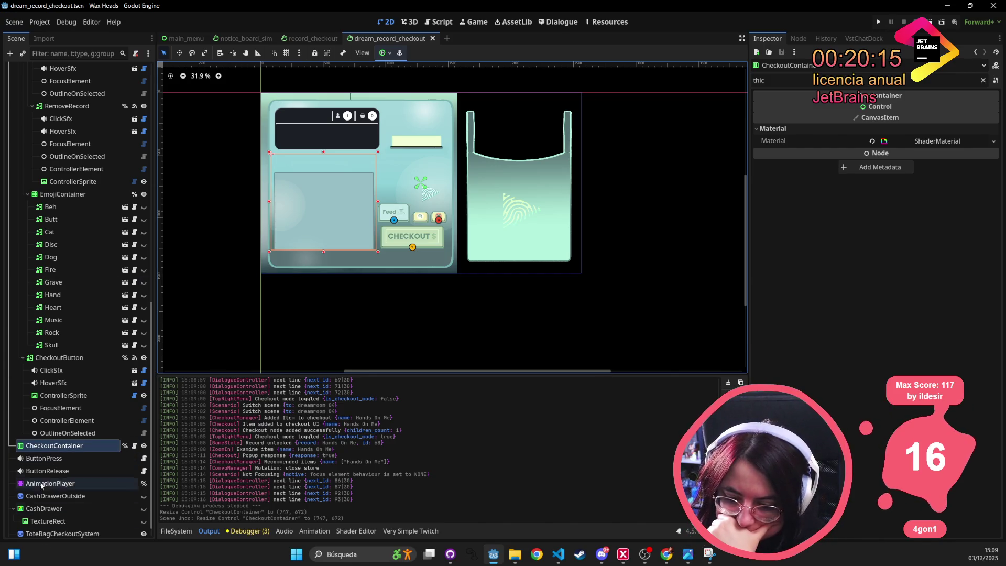
pyautogui.click(176, 530)
# - Filter files for 'record checkout node' and drop checkout_record_node.tscn under CheckoutContainer
pyautogui.click(291, 399)
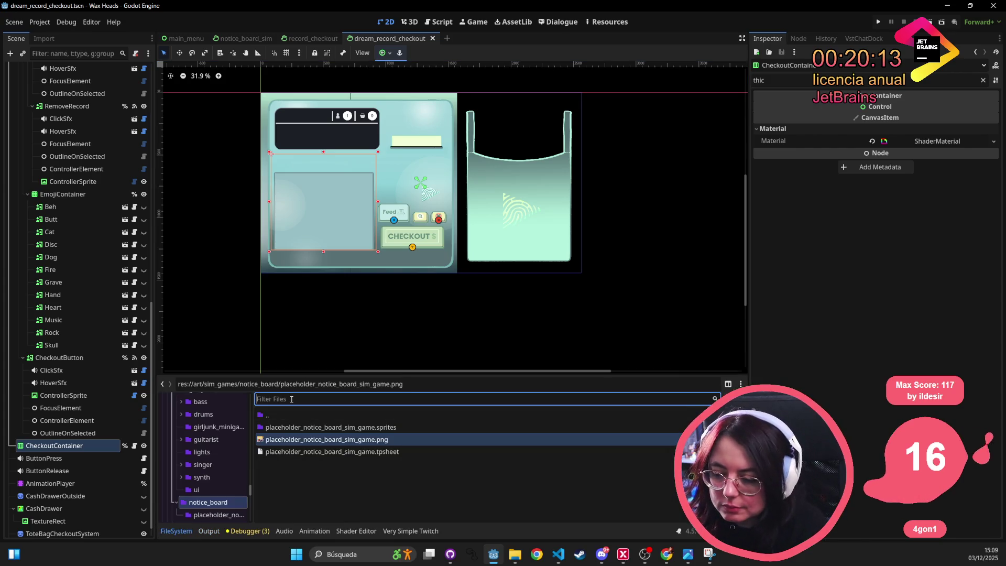
pyautogui.write('b')
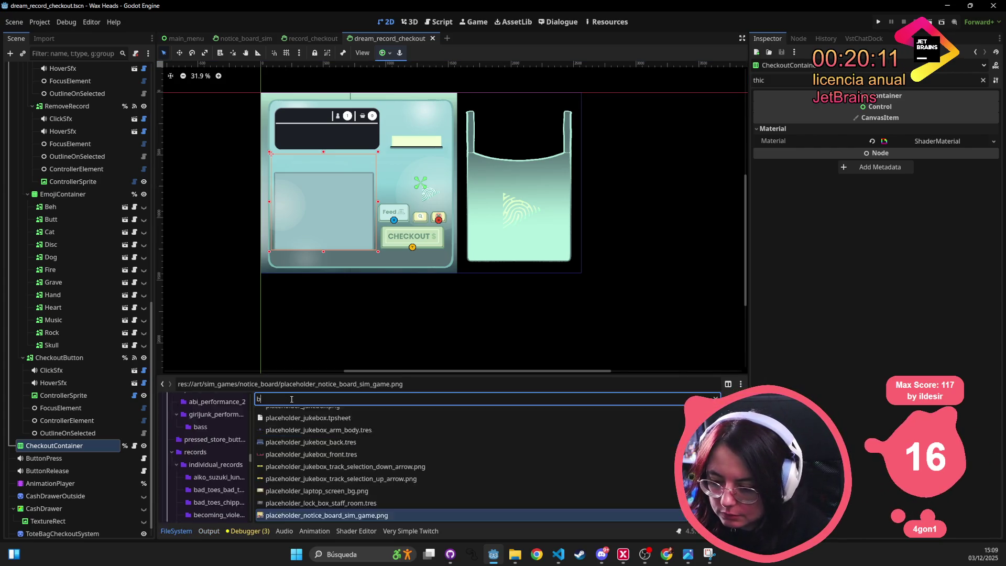
pyautogui.write('rick_dog')
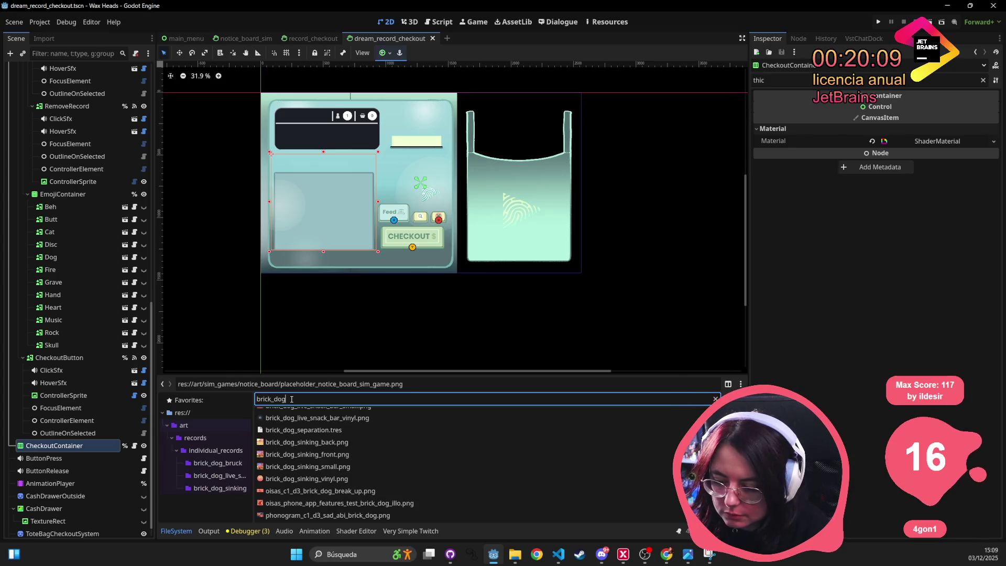
pyautogui.hotkey('ctrl', 'a')
pyautogui.write('record c')
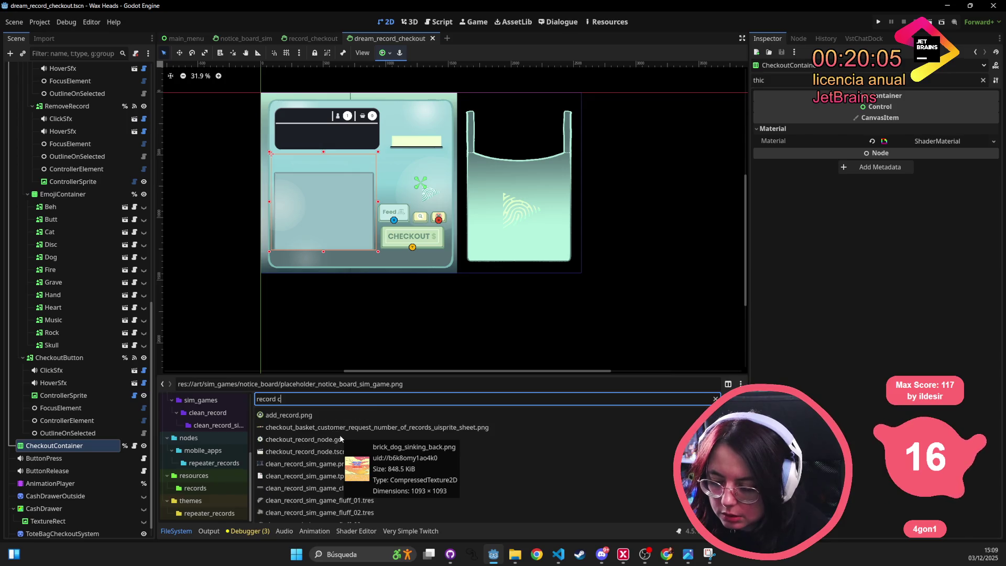
pyautogui.write('heckout node')
pyautogui.moveTo(369, 426)
pyautogui.mouseDown()
pyautogui.moveTo(77, 369)
pyautogui.moveTo(47, 471)
pyautogui.moveTo(45, 447)
pyautogui.mouseUp()
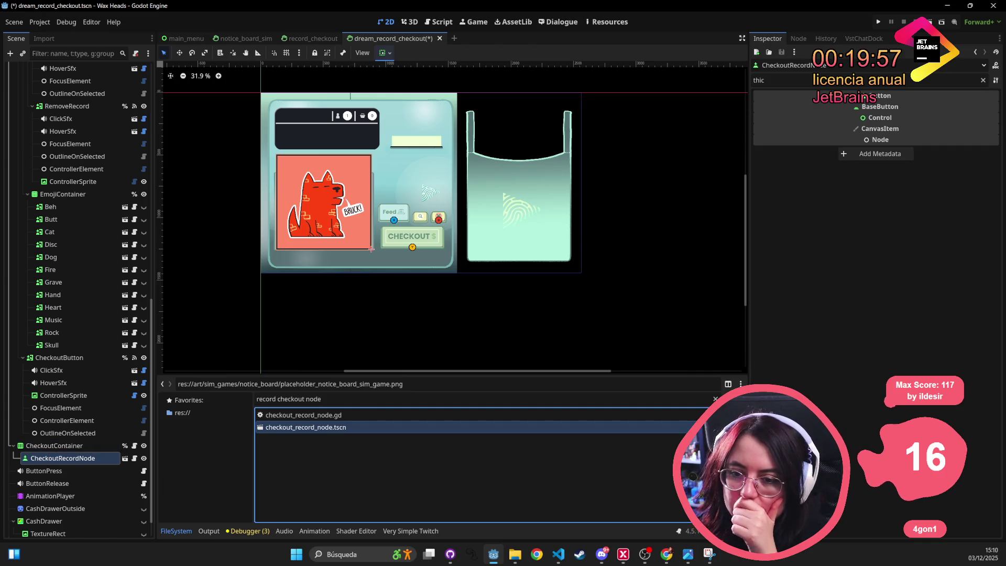
pyautogui.click(62, 497)
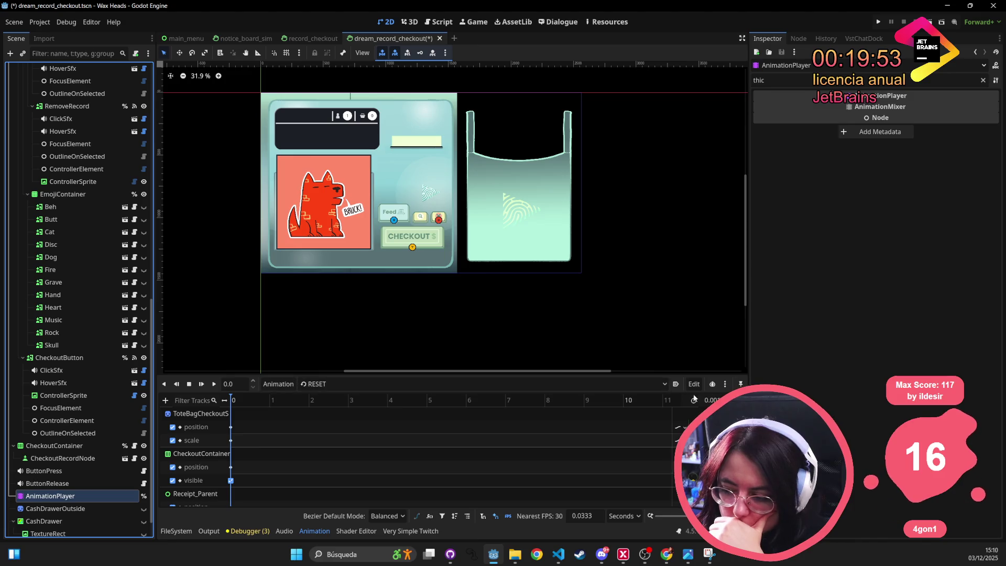
# - Preview the give_item animation in the AnimationPlayer
pyautogui.click(213, 384)
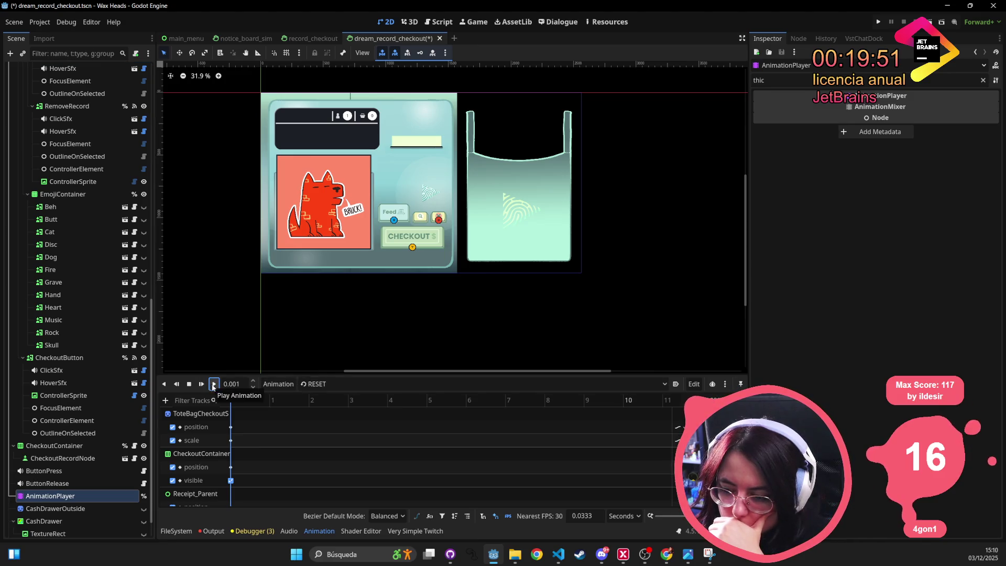
pyautogui.click(331, 385)
pyautogui.click(314, 410)
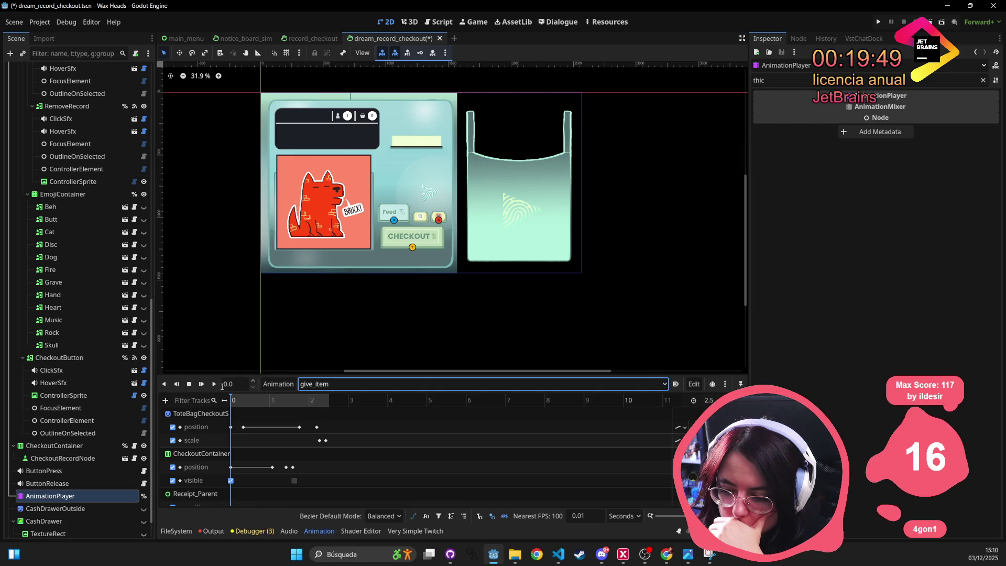
pyautogui.click(214, 384)
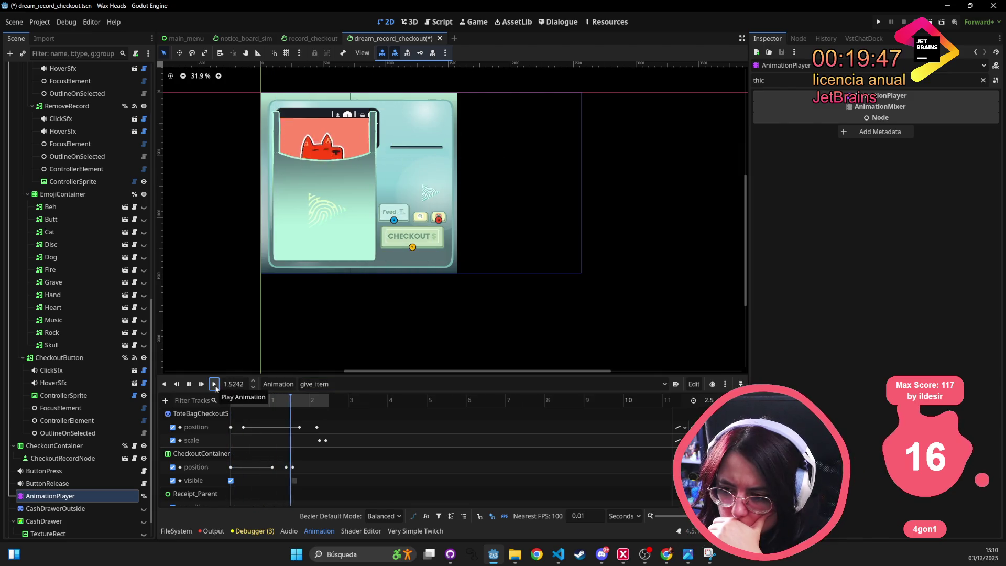
# - Switch back to the RESET animation and delete the test CheckoutRecordNode
pyautogui.click(345, 383)
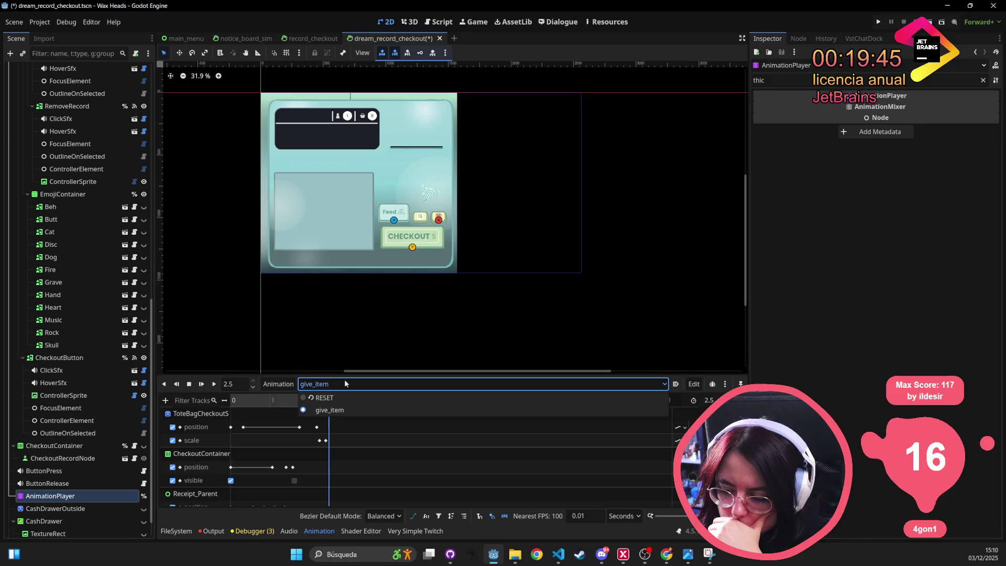
pyautogui.click(325, 398)
pyautogui.click(62, 458)
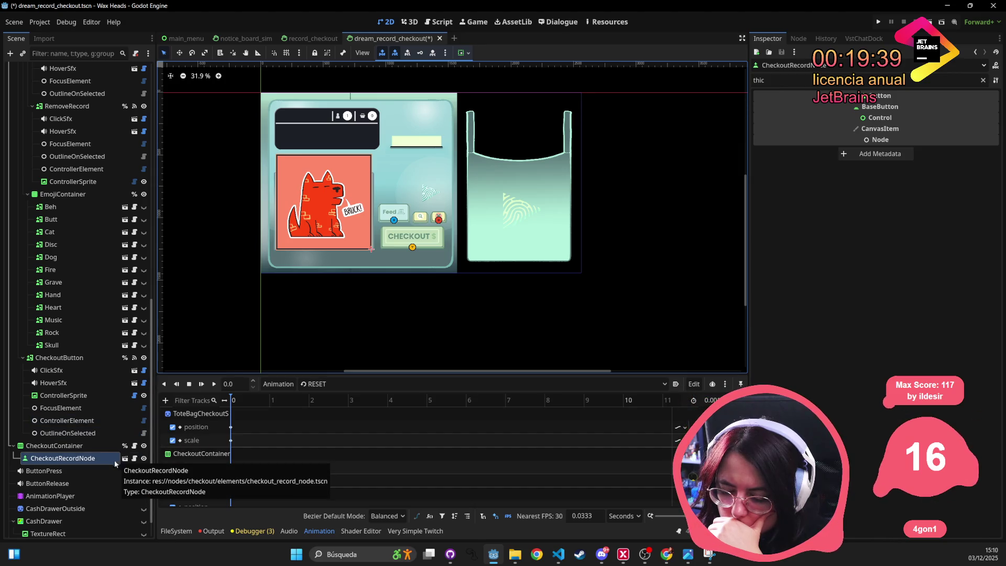
pyautogui.press('Delete')
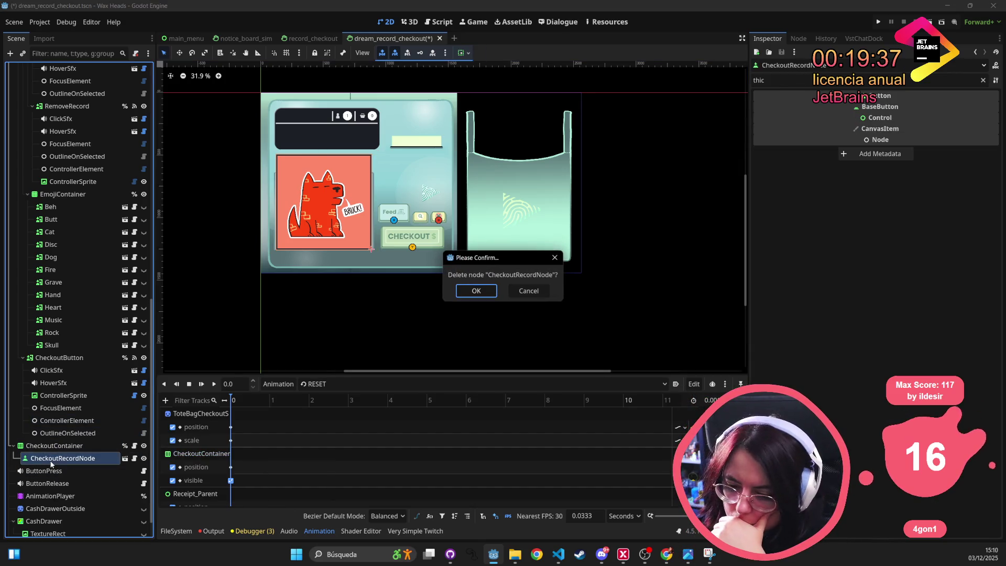
# - Confirm the deletion and inspect CheckoutContainer's RESET position keyframe
pyautogui.press('Return')
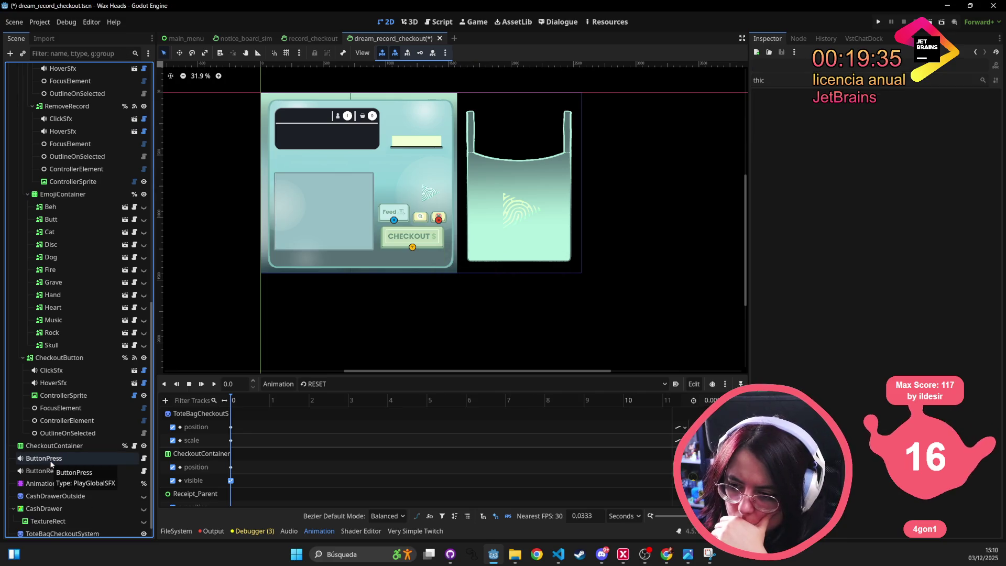
pyautogui.click(61, 447)
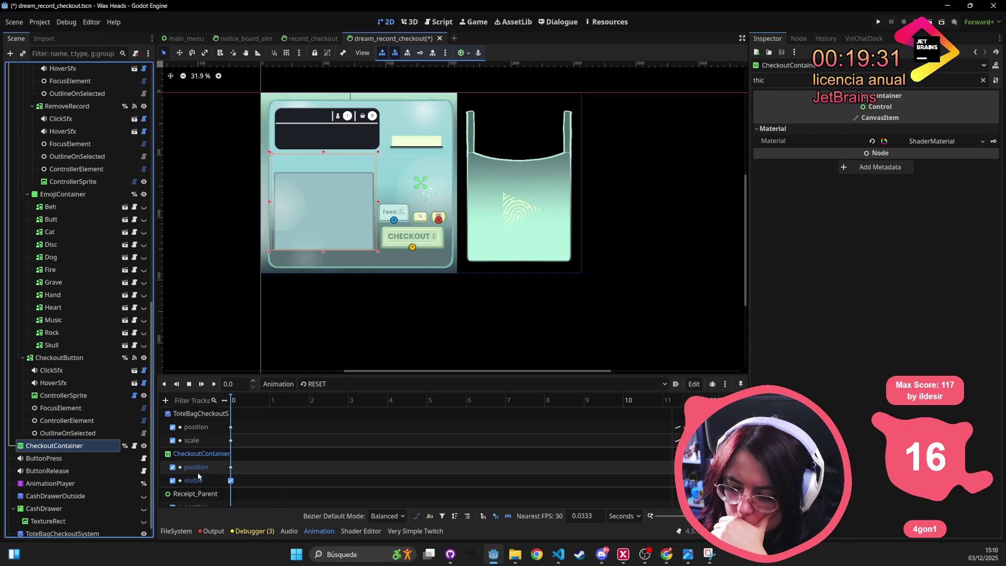
pyautogui.click(231, 467)
pyautogui.moveTo(229, 471)
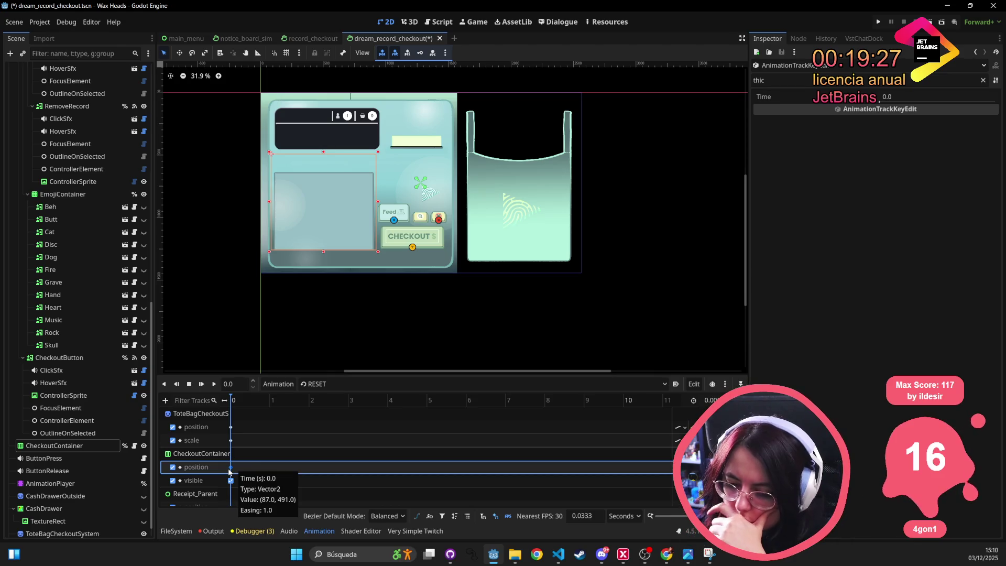
pyautogui.click(55, 446)
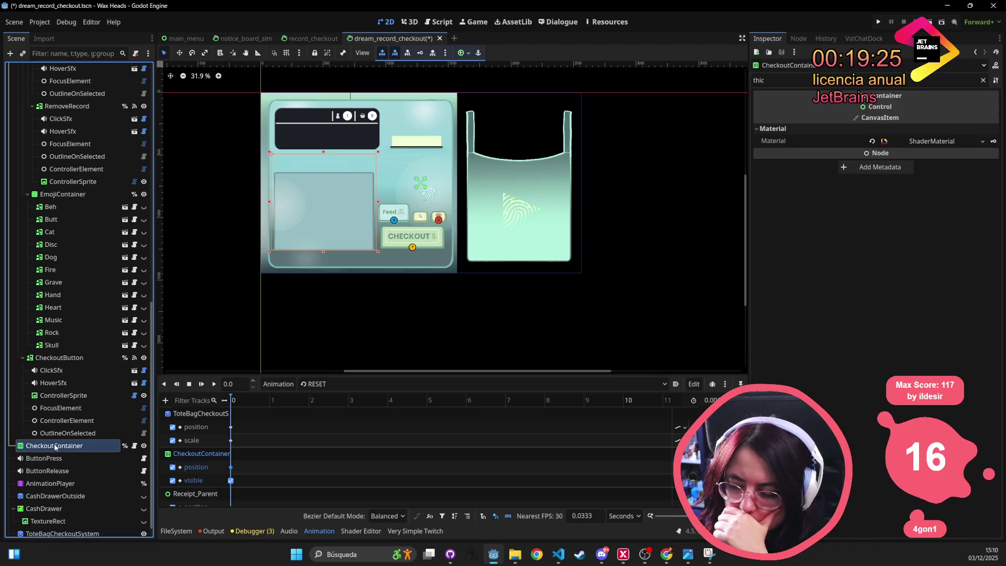
# - Load give_item, inspect its CheckoutContainer position keyframe, and collapse the CashScreen branch
pyautogui.click(337, 385)
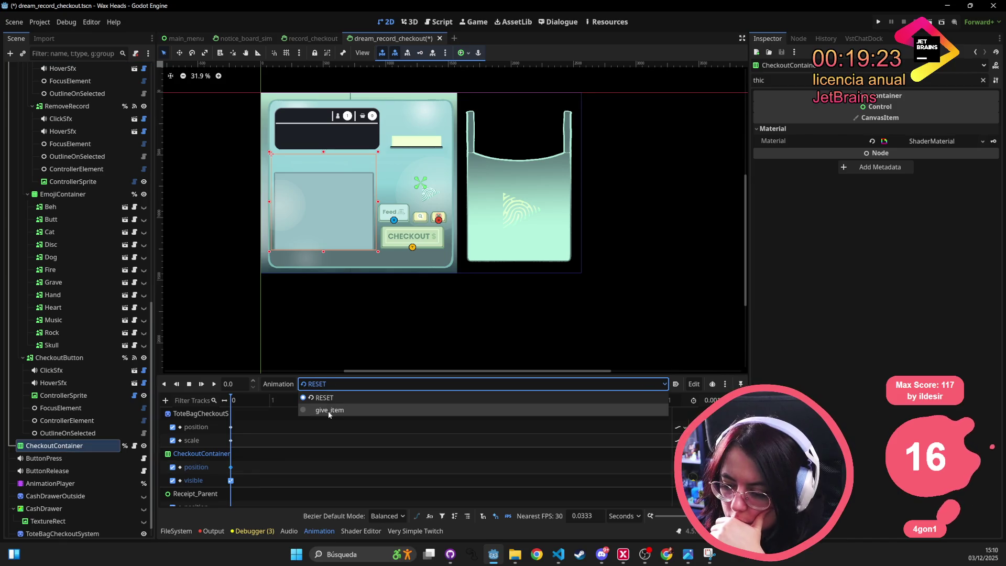
pyautogui.click(328, 411)
pyautogui.click(230, 466)
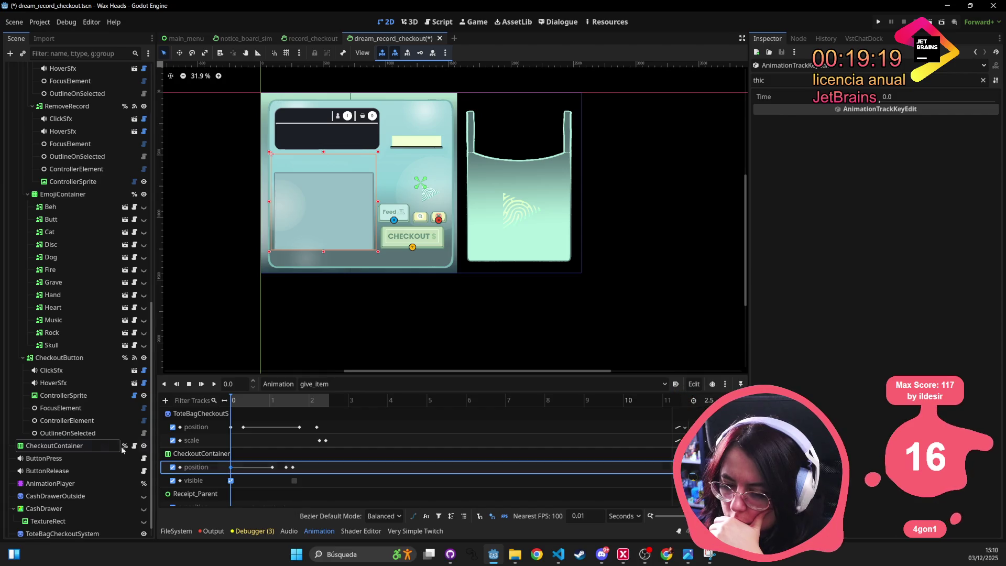
pyautogui.click(47, 446)
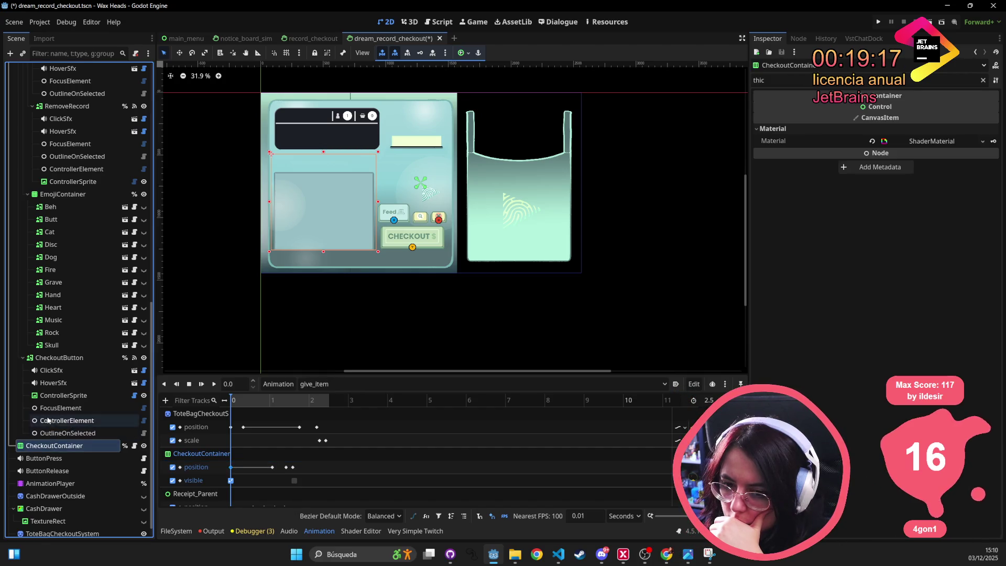
pyautogui.scroll(15, 47, 448)
pyautogui.click(17, 107)
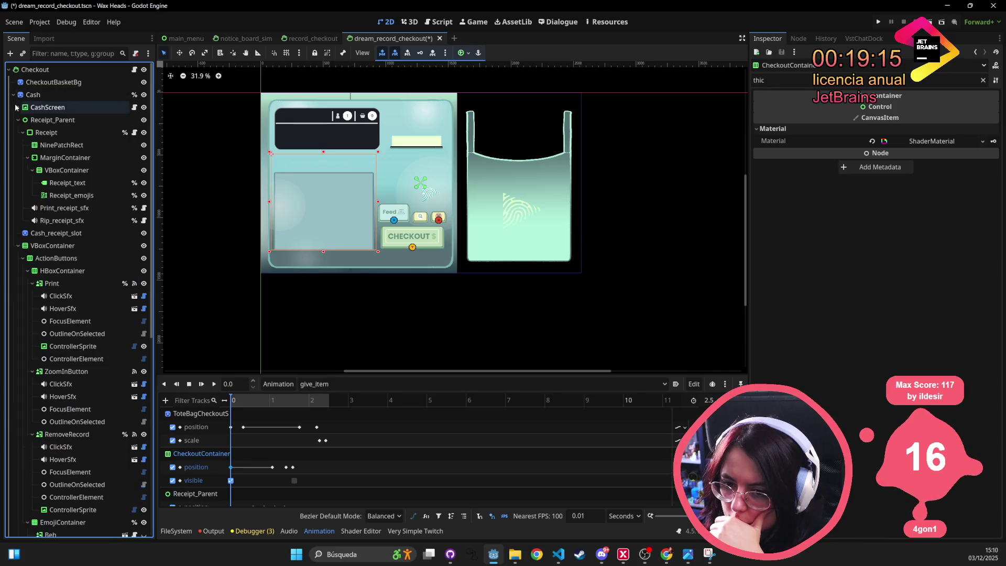
# - Collapse Receipt_Parent and VBoxContainer, reparent CheckoutContainer under Cash, and play give_item
pyautogui.click(18, 119)
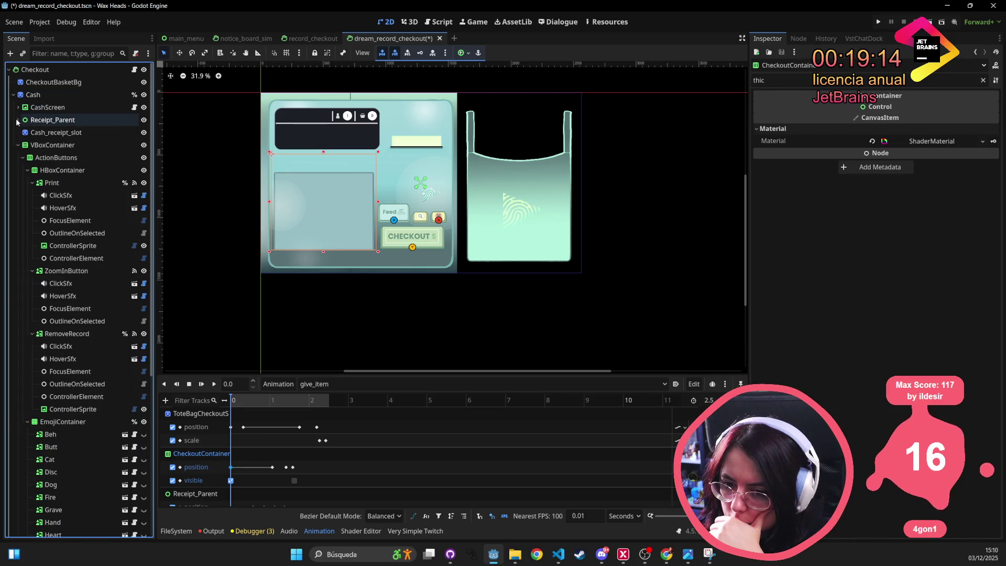
pyautogui.click(19, 145)
pyautogui.click(53, 145)
pyautogui.click(59, 158)
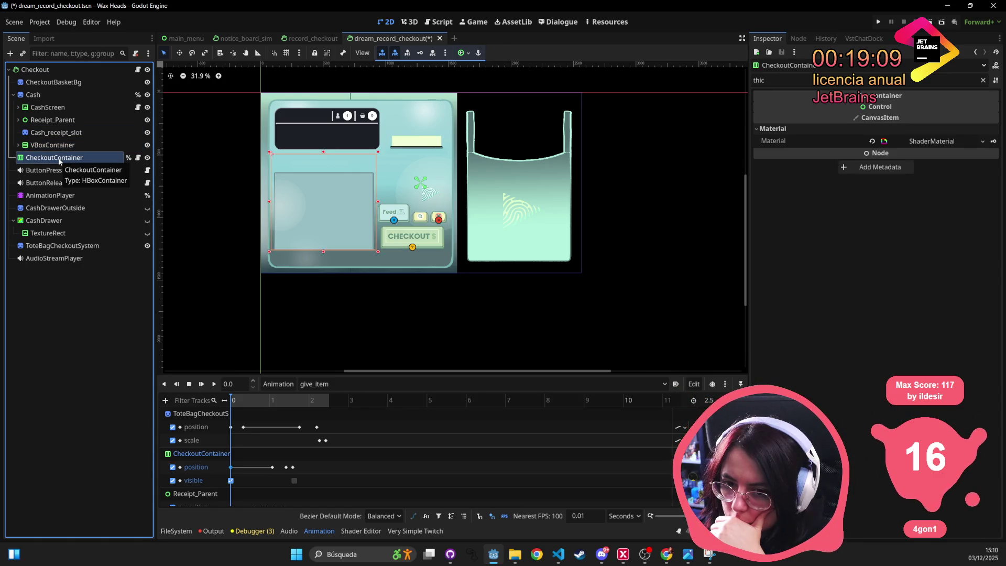
pyautogui.moveTo(60, 160); pyautogui.dragTo(48, 95)
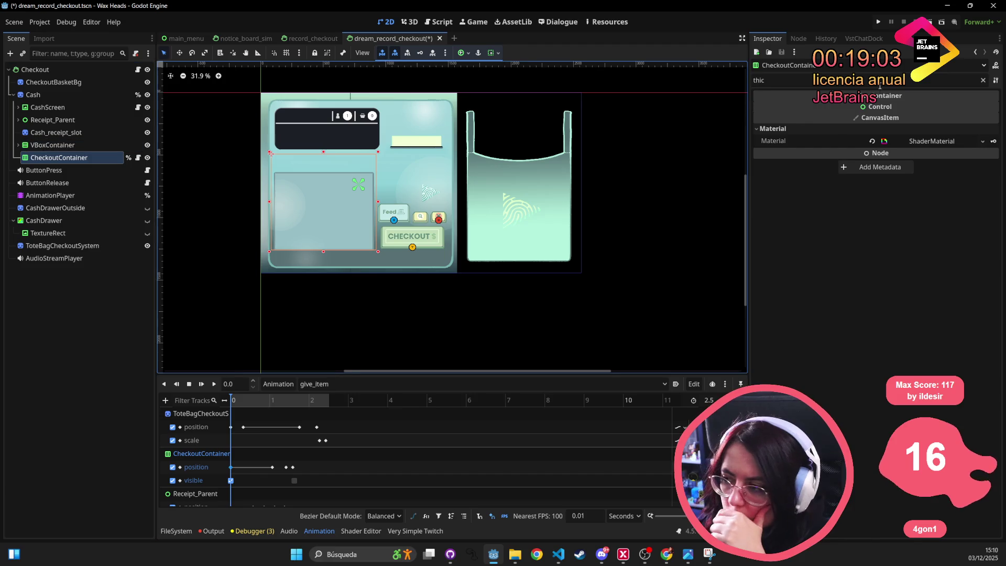
pyautogui.click(213, 384)
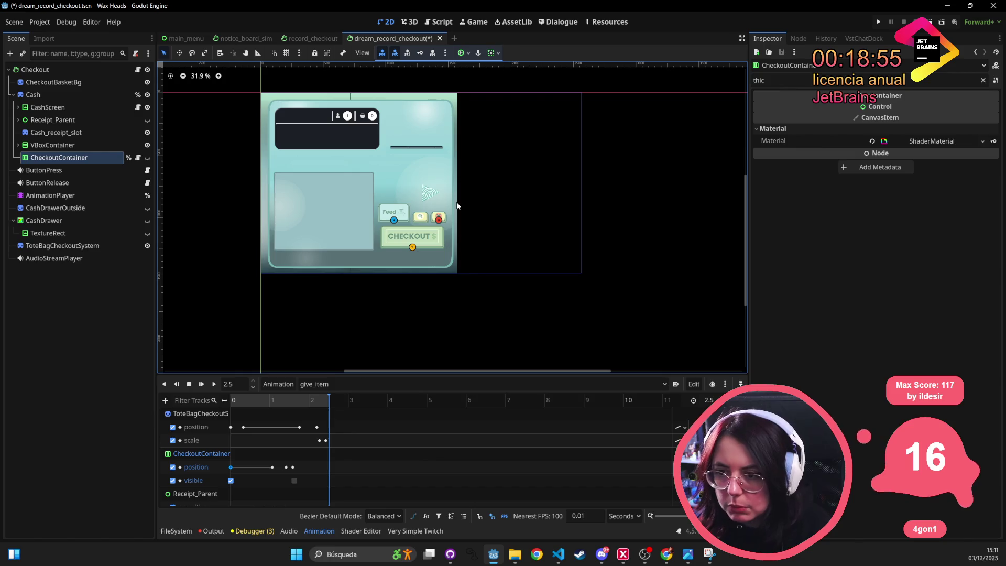
pyautogui.click(312, 38)
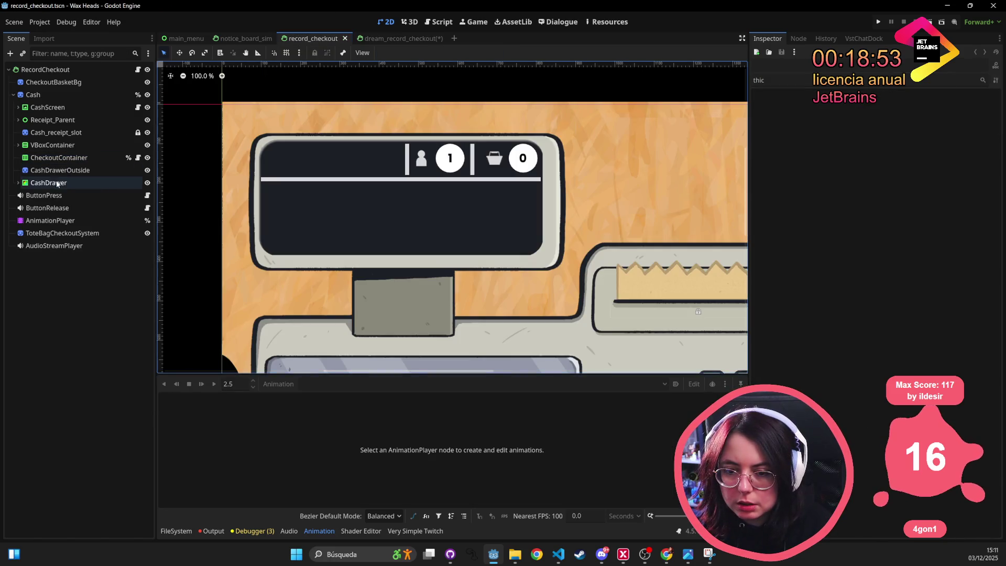
# - Inspect record_checkout's CheckoutContainer, then undo an accidental resize of dream_record_checkout's Checkout root
pyautogui.click(66, 159)
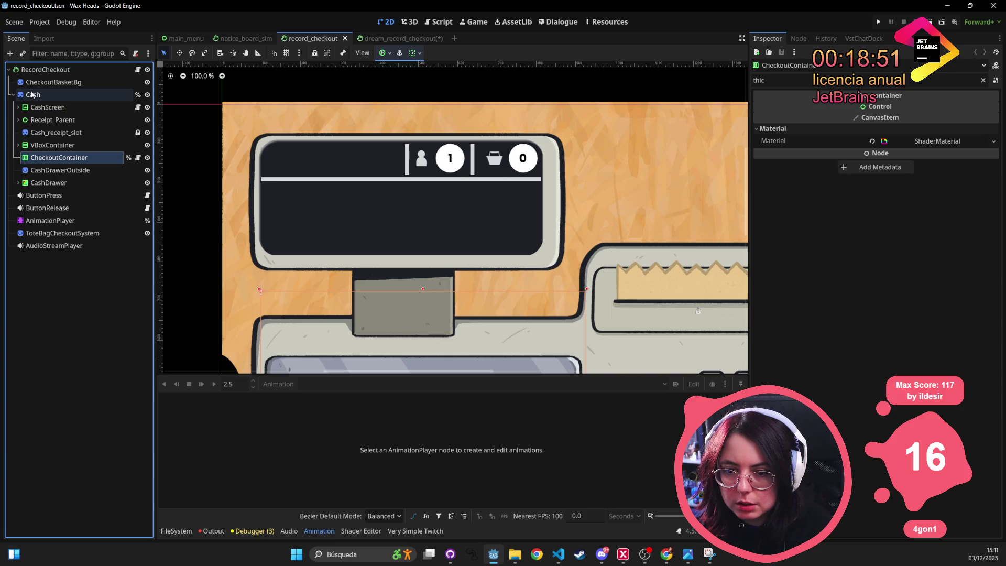
pyautogui.click(392, 39)
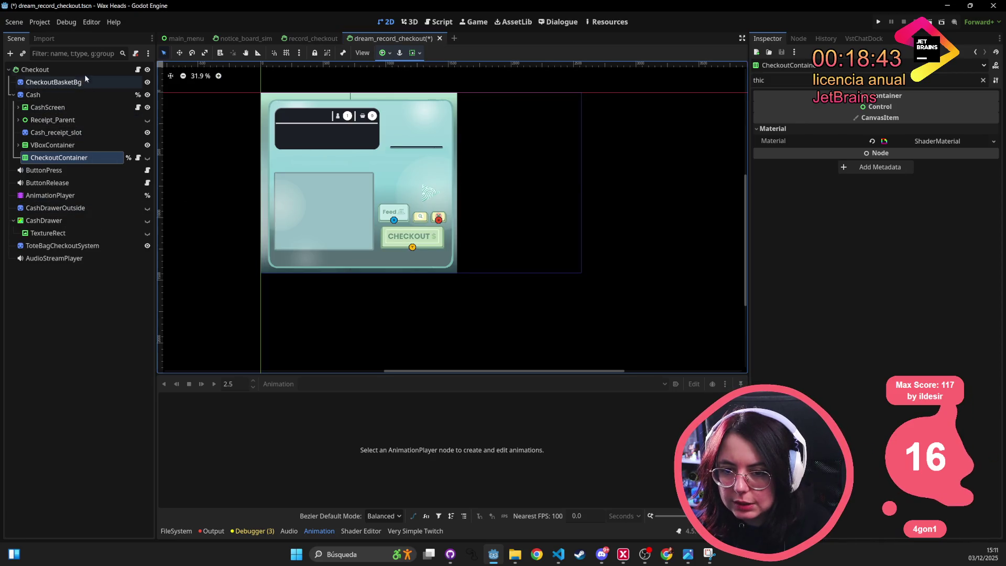
pyautogui.click(35, 70)
pyautogui.moveTo(582, 186)
pyautogui.mouseDown()
pyautogui.moveTo(373, 192)
pyautogui.moveTo(474, 197)
pyautogui.mouseUp()
pyautogui.hotkey('ctrl', 'z')
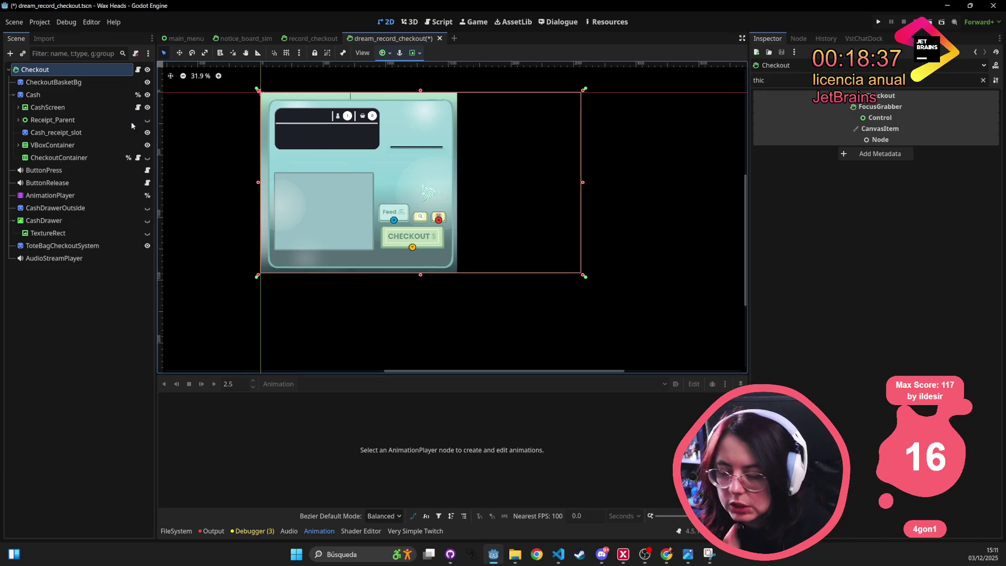
# - Frame the whole record_checkout scene in view and select its RecordCheckout root
pyautogui.click(313, 39)
pyautogui.scroll(-5, 584, 156)
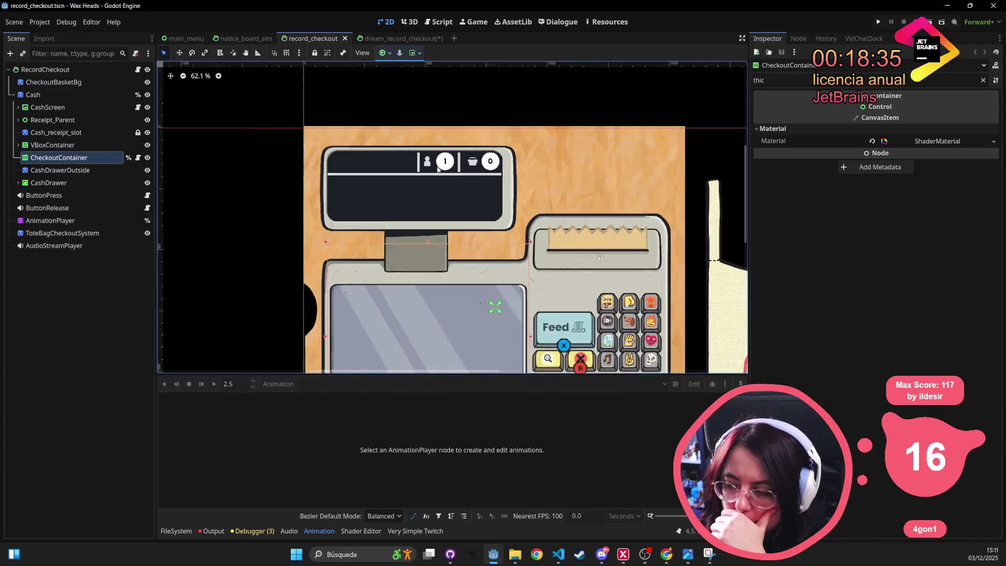
pyautogui.moveTo(584, 156); pyautogui.dragTo(409, 171)
pyautogui.scroll(1, 408, 171)
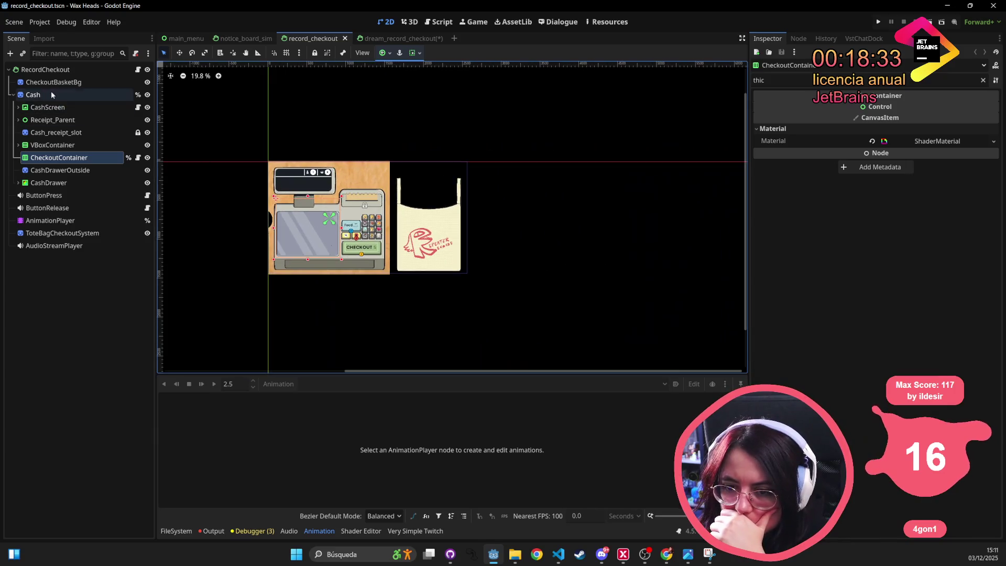
pyautogui.click(47, 70)
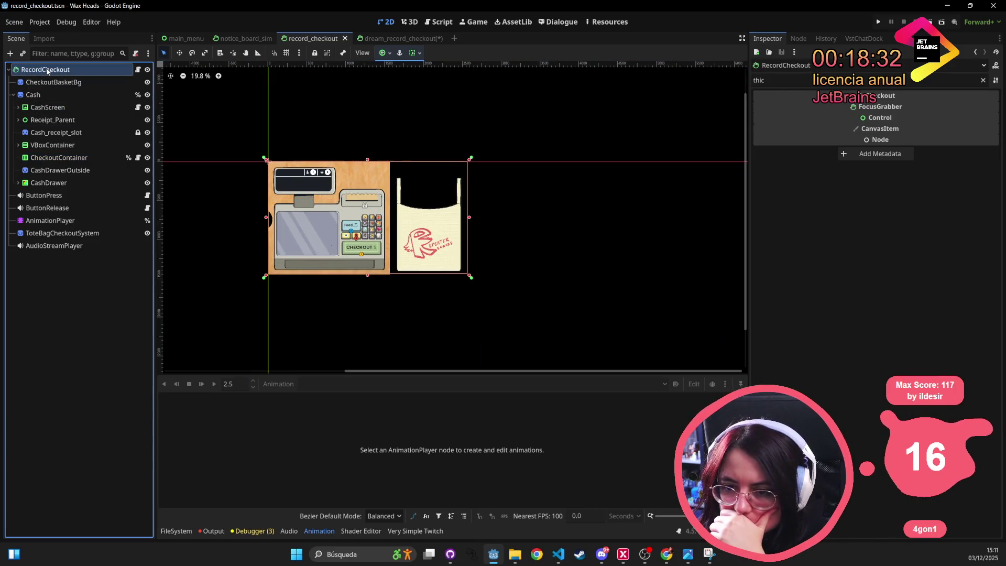
# - Return to dream_record_checkout and select the ToteBagCheckoutSystem node
pyautogui.click(388, 38)
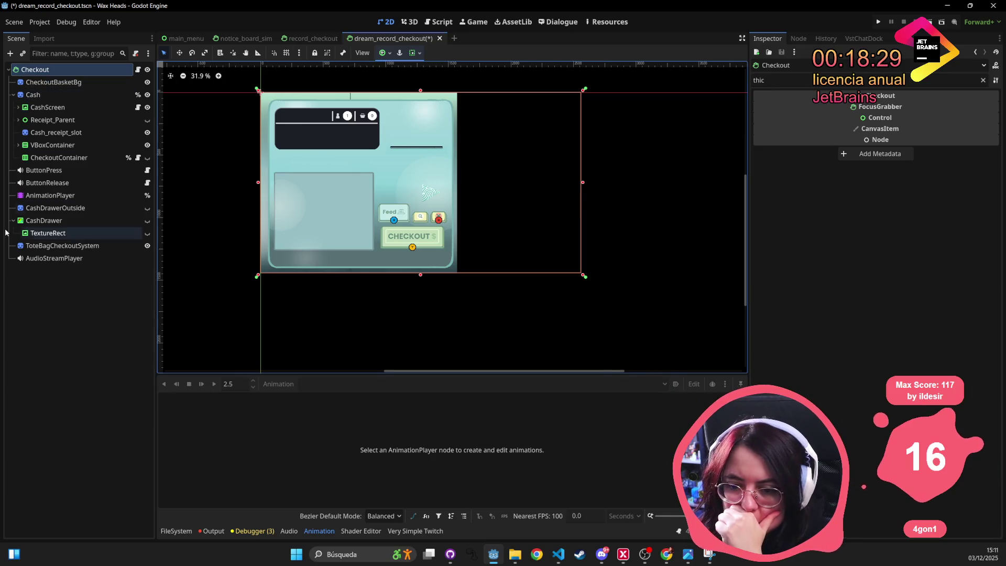
pyautogui.click(28, 250)
pyautogui.scroll(-2, 346, 219)
pyautogui.scroll(2, 180, 355)
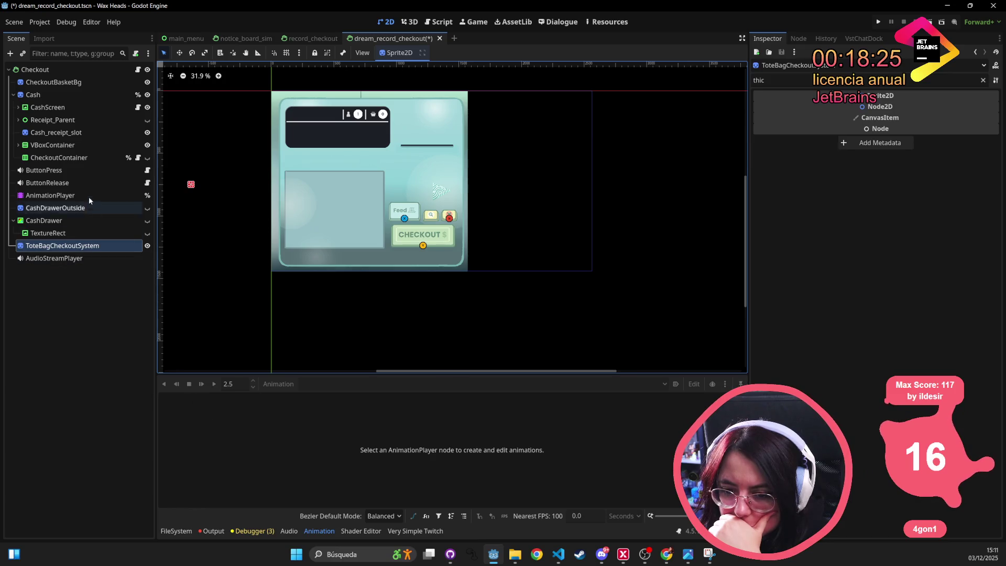
# - Load the RESET animation in the AnimationPlayer
pyautogui.click(51, 195)
pyautogui.click(333, 383)
pyautogui.click(328, 397)
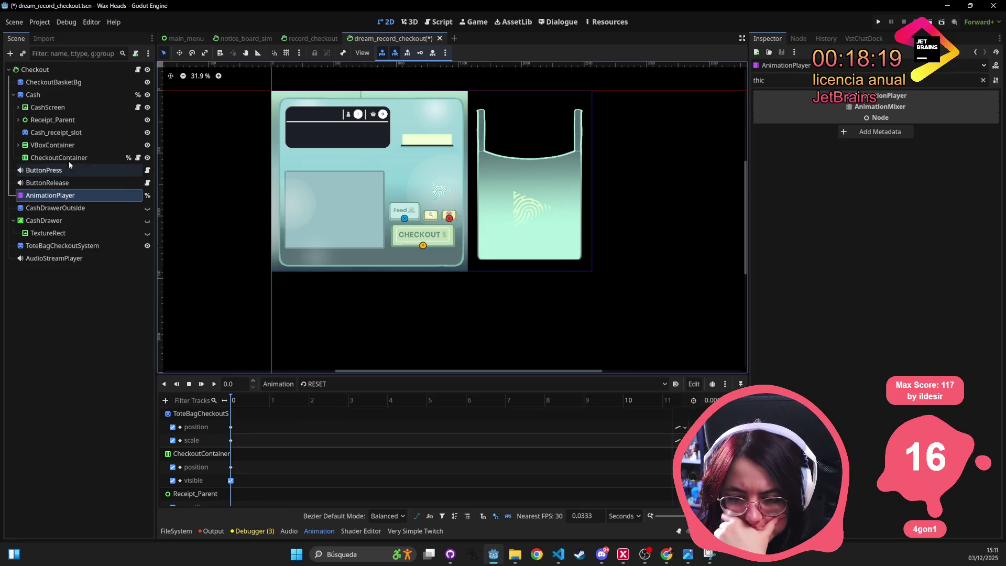
# - Move CheckoutContainer up onto the cash screen and nudge it into place
pyautogui.click(52, 93)
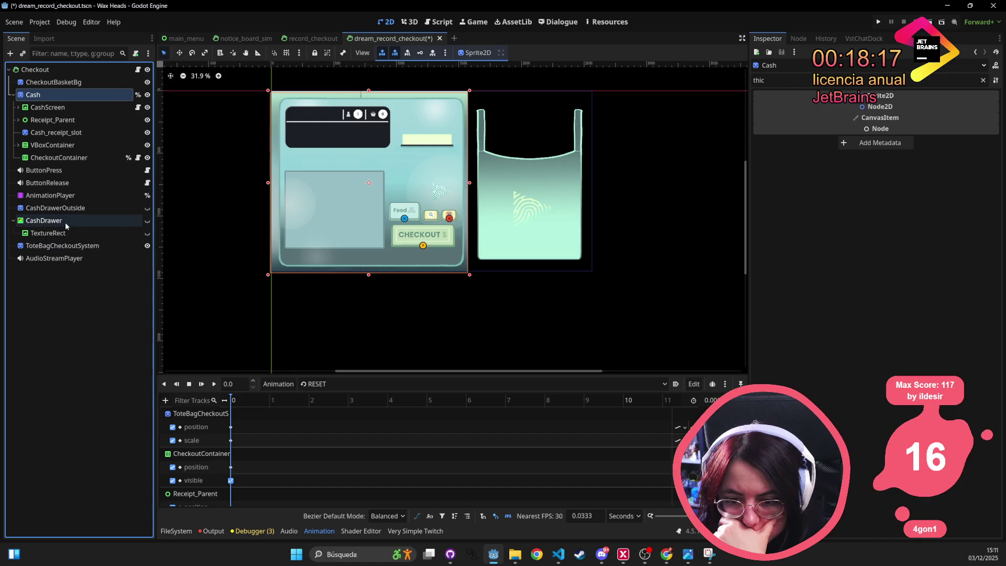
pyautogui.click(59, 158)
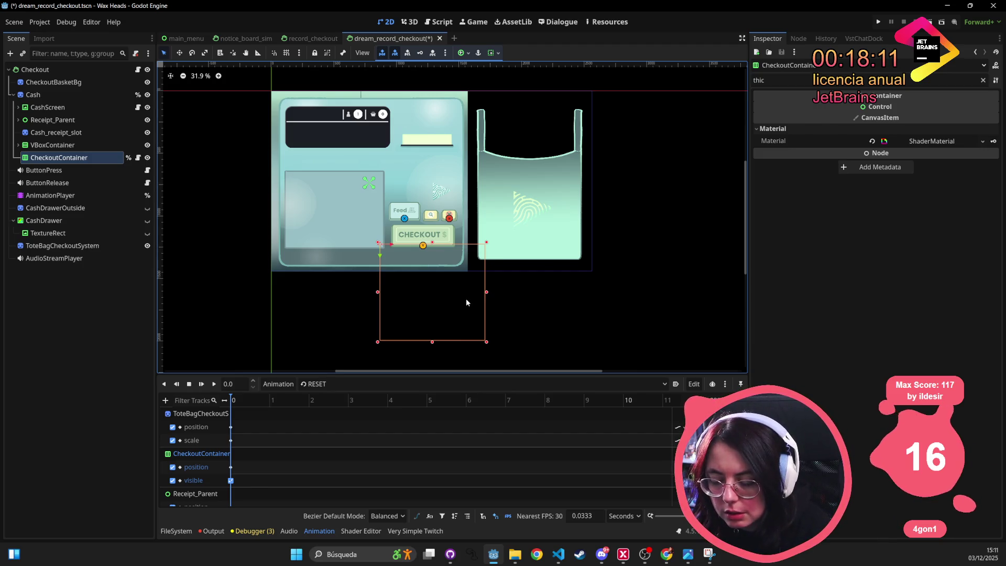
pyautogui.moveTo(459, 297)
pyautogui.mouseDown()
pyautogui.moveTo(420, 276)
pyautogui.moveTo(355, 203)
pyautogui.mouseUp()
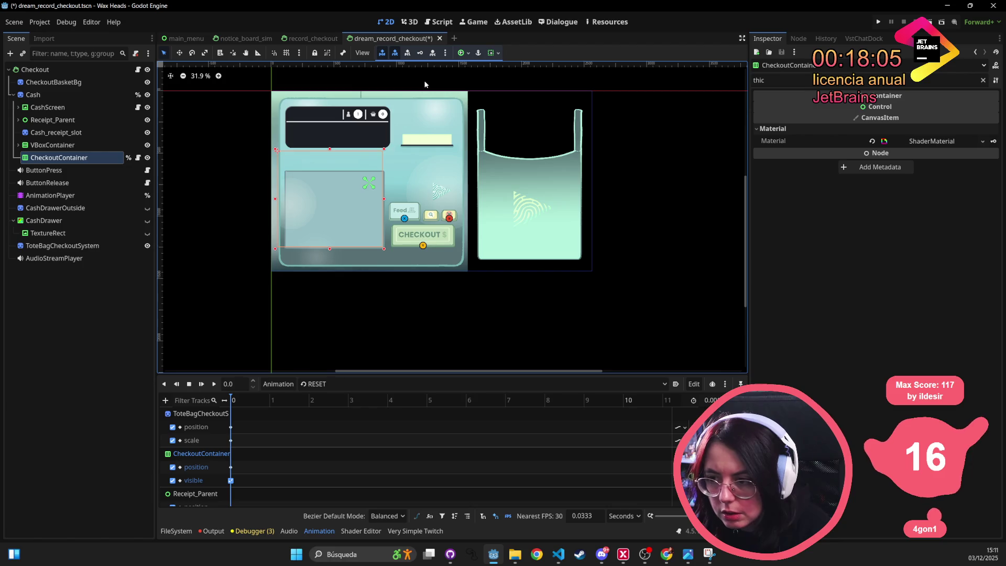
pyautogui.click(466, 55)
pyautogui.click(467, 55)
pyautogui.click(74, 157)
pyautogui.moveTo(354, 200); pyautogui.dragTo(355, 202)
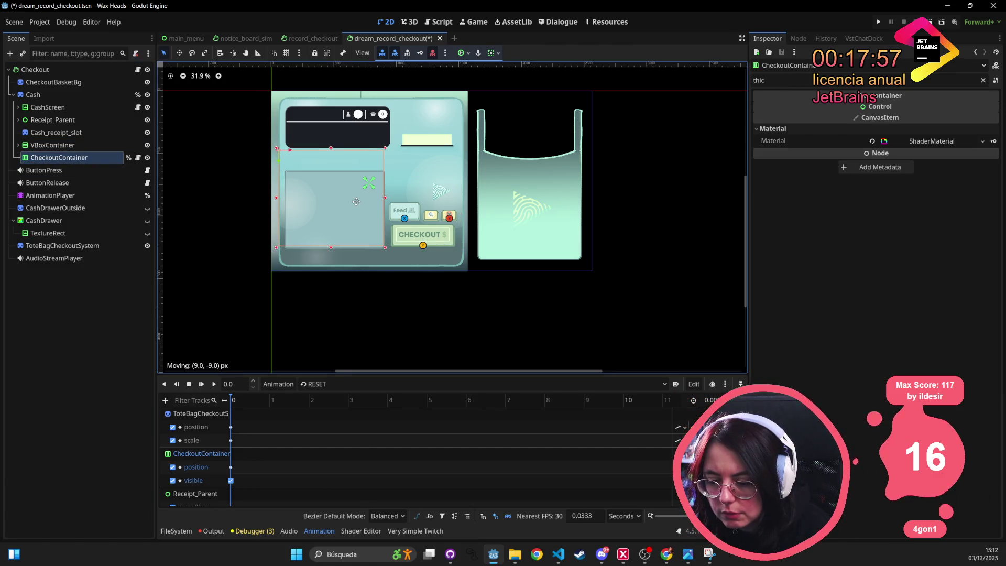
# - Play give_item to check CheckoutContainer's motion, then rewind to the first frame
pyautogui.click(321, 383)
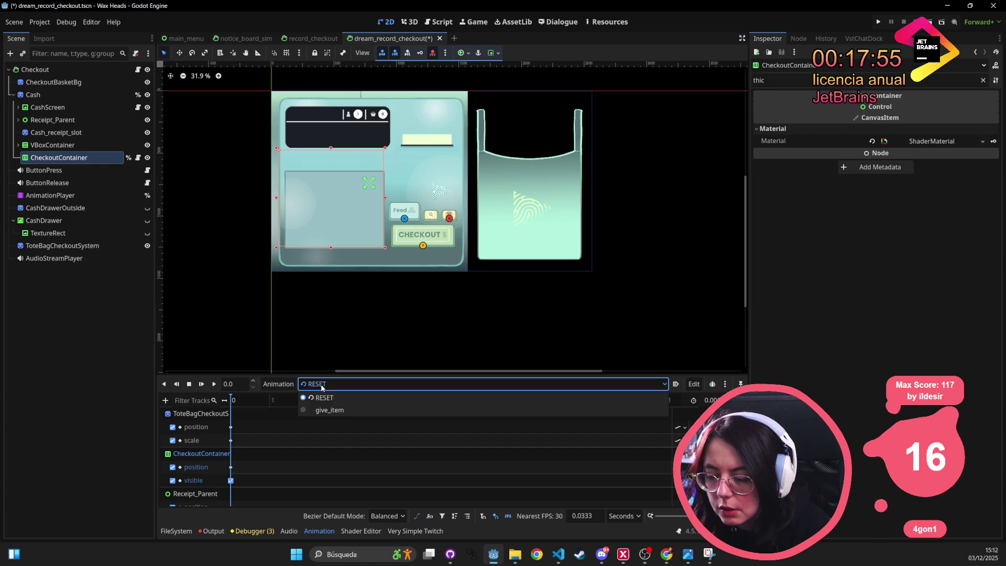
pyautogui.click(348, 408)
pyautogui.click(213, 387)
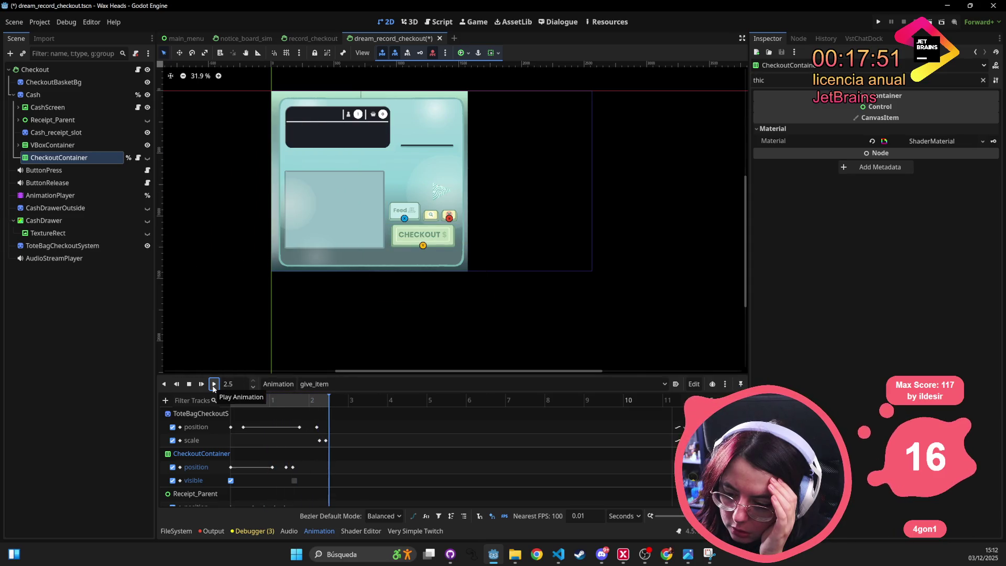
pyautogui.moveTo(324, 399); pyautogui.dragTo(199, 413)
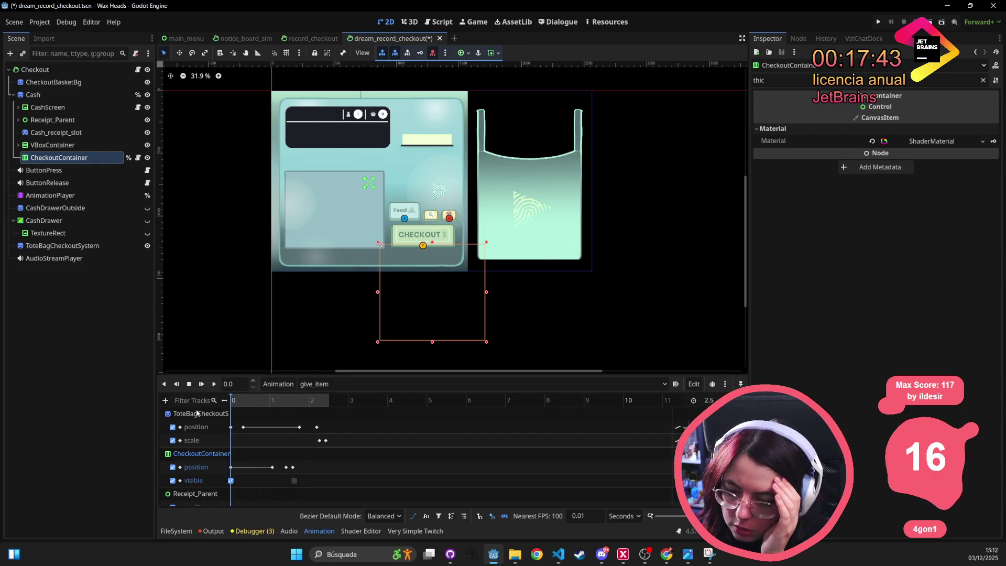
pyautogui.click(302, 38)
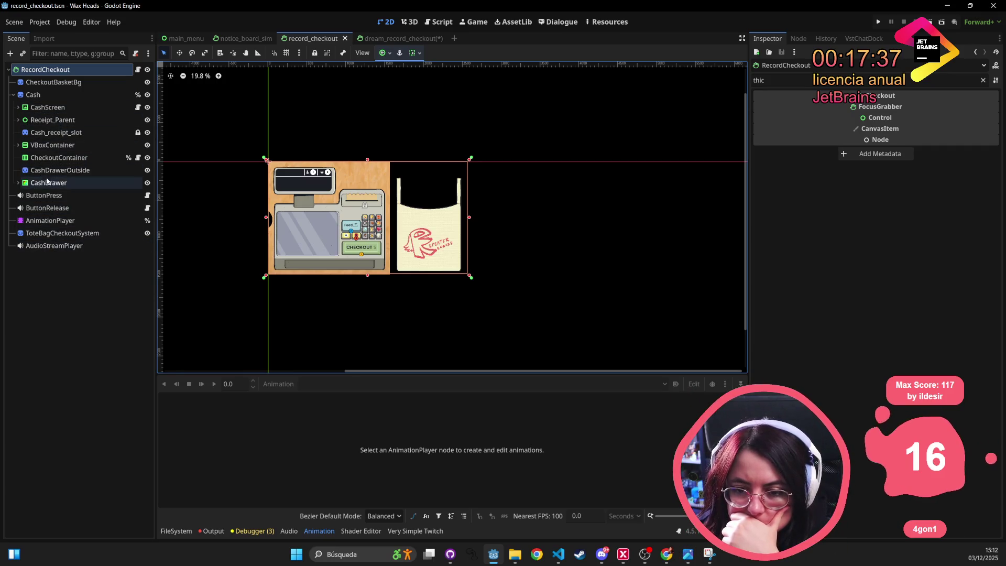
# - Load give_item in record_checkout's AnimationPlayer and preview it with CheckoutContainer selected
pyautogui.click(50, 220)
pyautogui.click(335, 383)
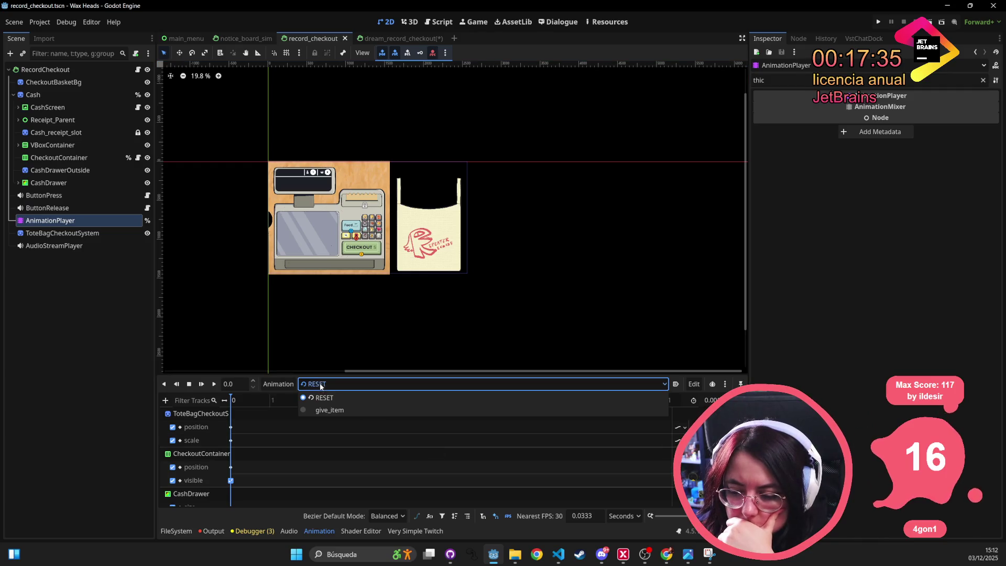
pyautogui.click(324, 411)
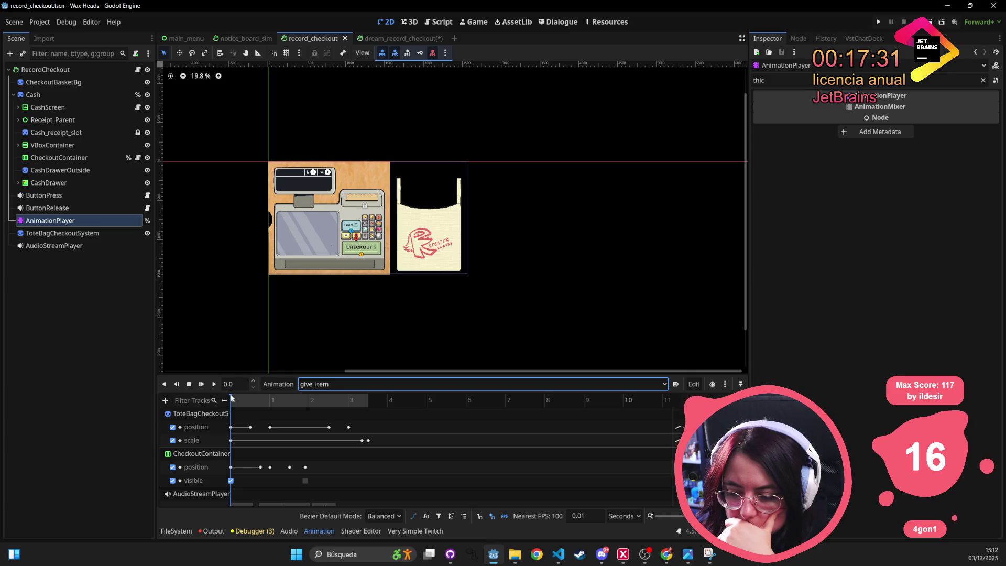
pyautogui.click(56, 157)
pyautogui.moveTo(235, 402)
pyautogui.mouseDown()
pyautogui.moveTo(328, 413)
pyautogui.moveTo(186, 413)
pyautogui.mouseUp()
# - Box-select only CheckoutContainer's position keys in the timeline and copy them
pyautogui.click(231, 466)
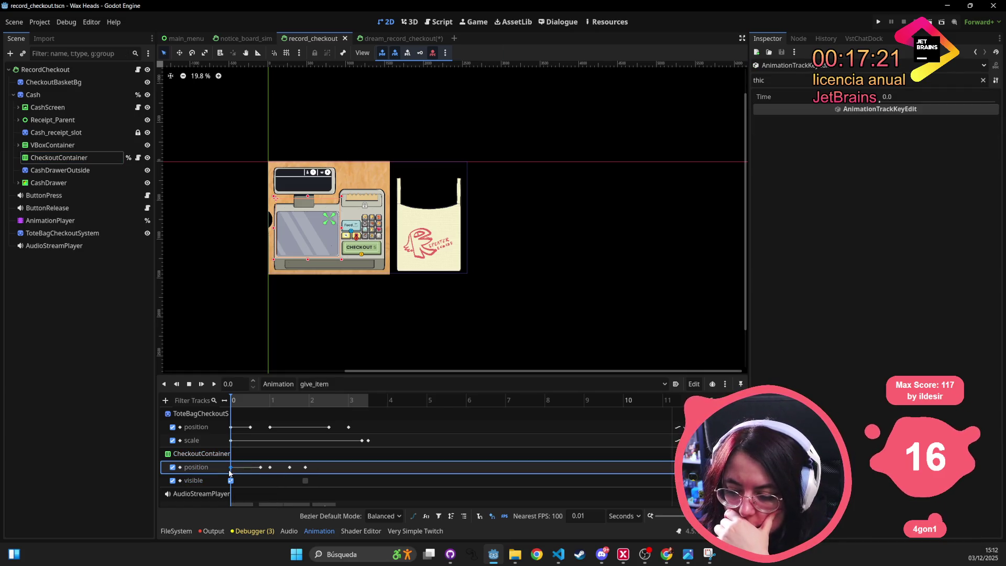
pyautogui.moveTo(336, 461)
pyautogui.mouseDown()
pyautogui.moveTo(294, 474)
pyautogui.moveTo(218, 474)
pyautogui.mouseUp()
pyautogui.rightClick(253, 472)
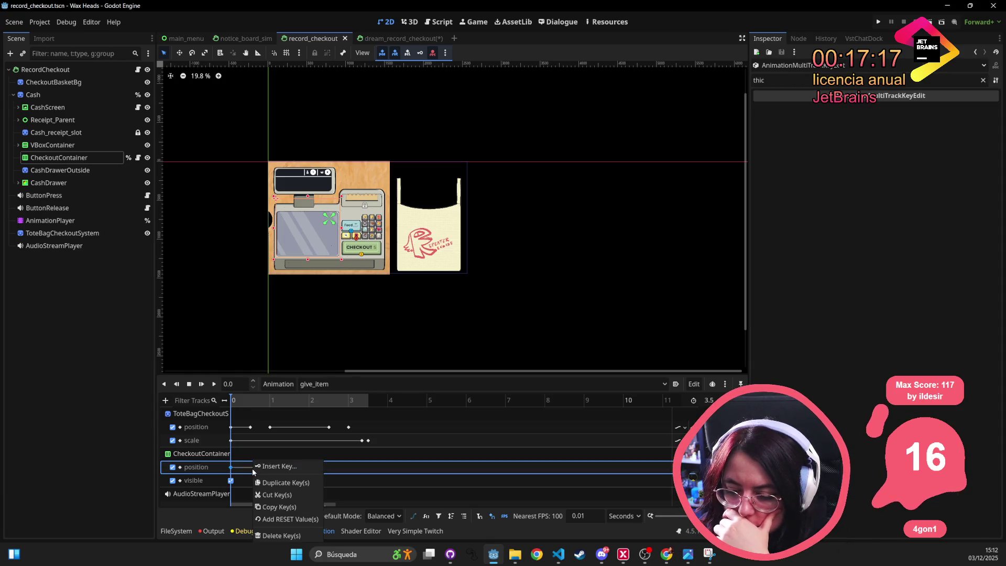
pyautogui.click(378, 469)
pyautogui.moveTo(383, 463); pyautogui.dragTo(232, 470)
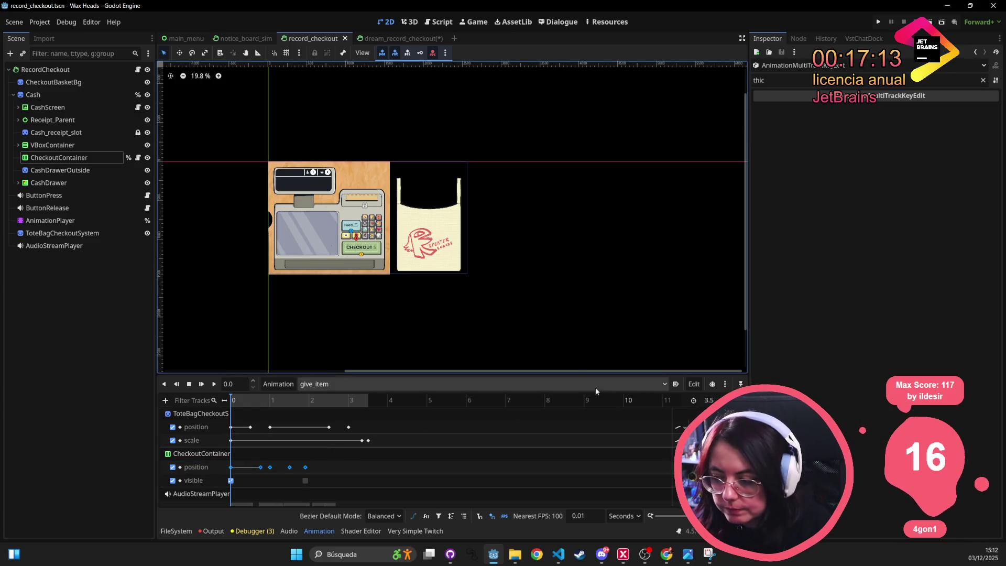
pyautogui.click(694, 385)
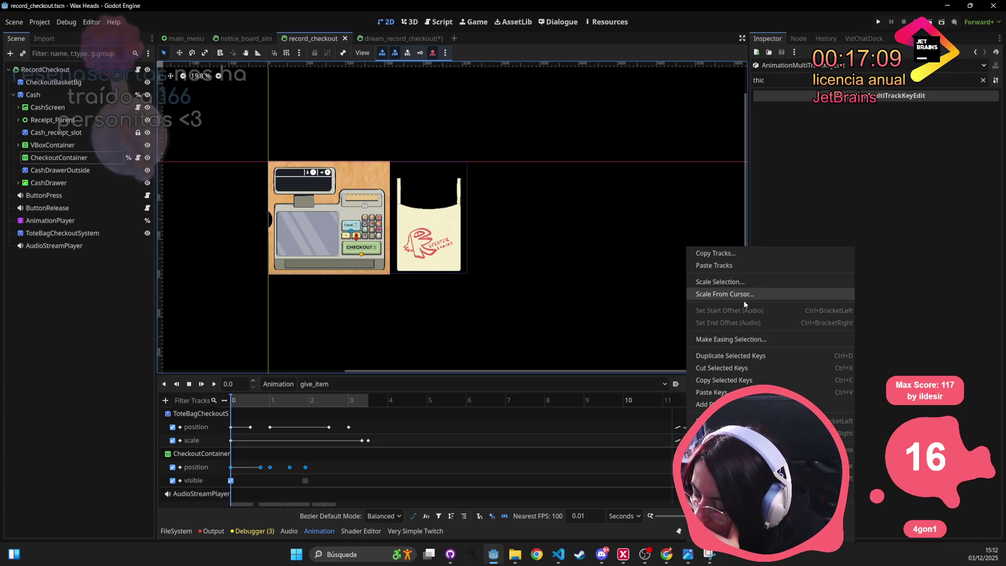
pyautogui.click(733, 367)
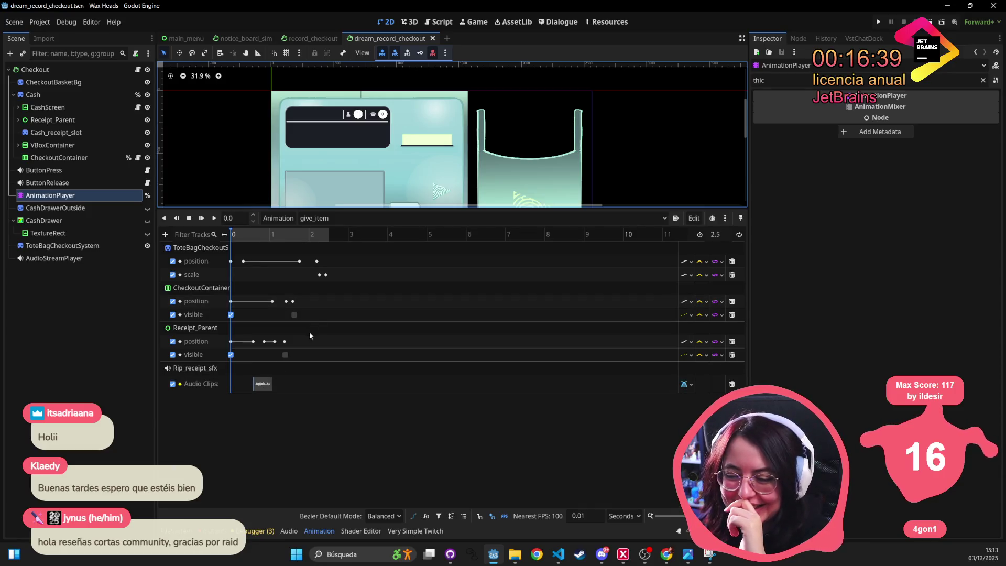
# - Replace dream_record_checkout's old CheckoutContainer position keys with the copied ones
pyautogui.moveTo(337, 298); pyautogui.dragTo(199, 304)
pyautogui.press('Delete')
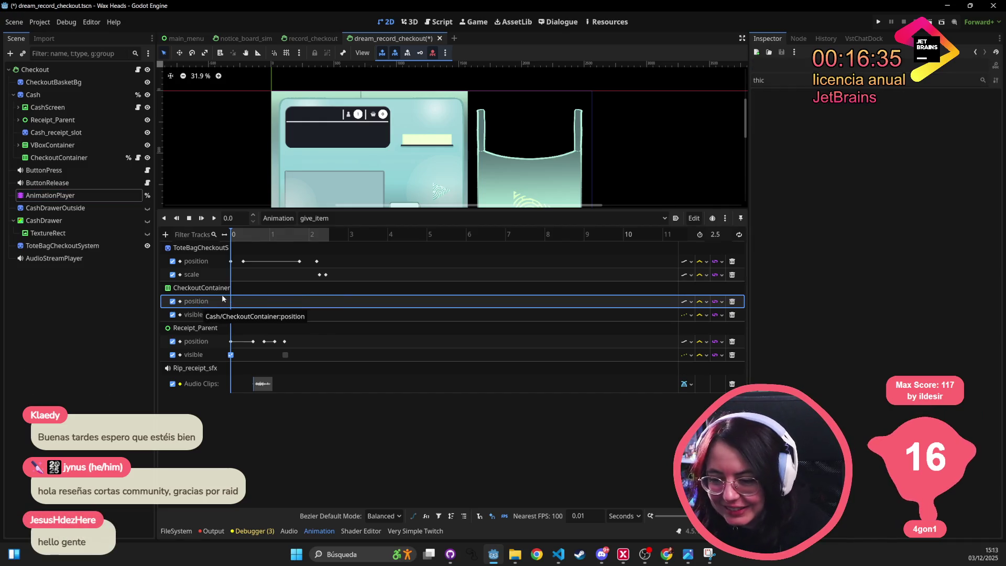
pyautogui.hotkey('ctrl', 'z')
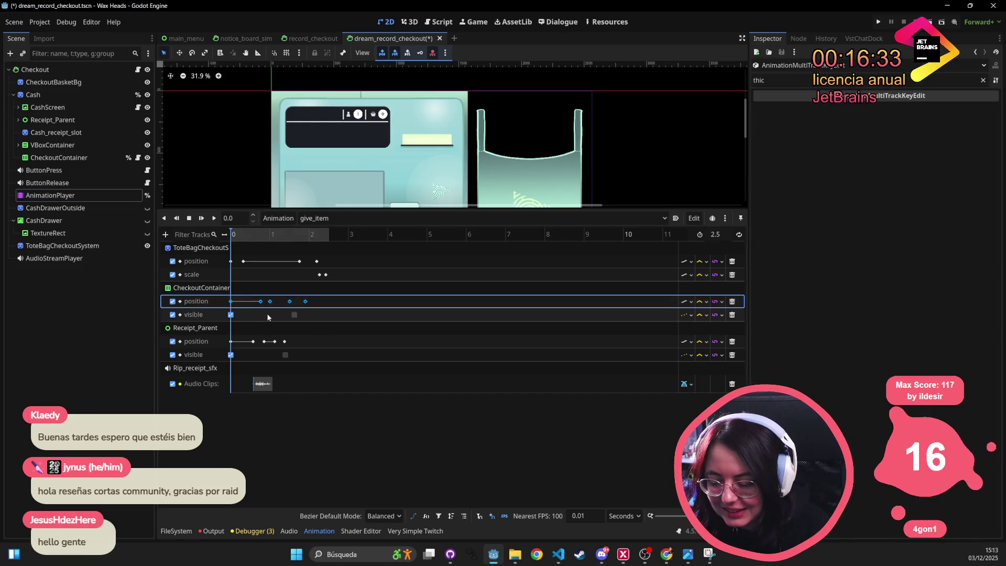
# - Preview the updated give_item motion, save the dream_record_checkout scene and run the project
pyautogui.moveTo(399, 207)
pyautogui.mouseDown()
pyautogui.moveTo(366, 323)
pyautogui.moveTo(340, 355)
pyautogui.mouseUp()
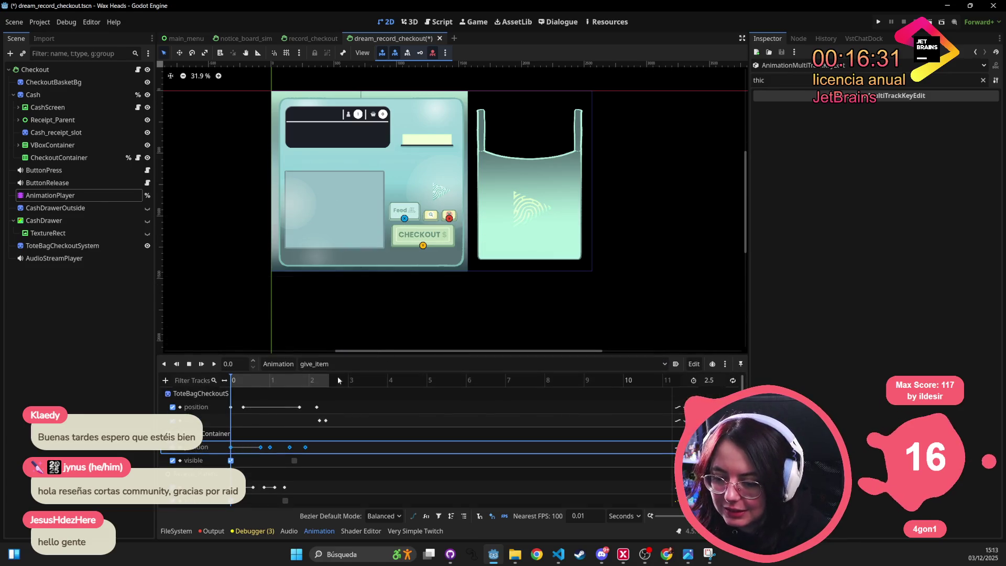
pyautogui.moveTo(234, 381)
pyautogui.mouseDown()
pyautogui.moveTo(250, 381)
pyautogui.moveTo(131, 380)
pyautogui.mouseUp()
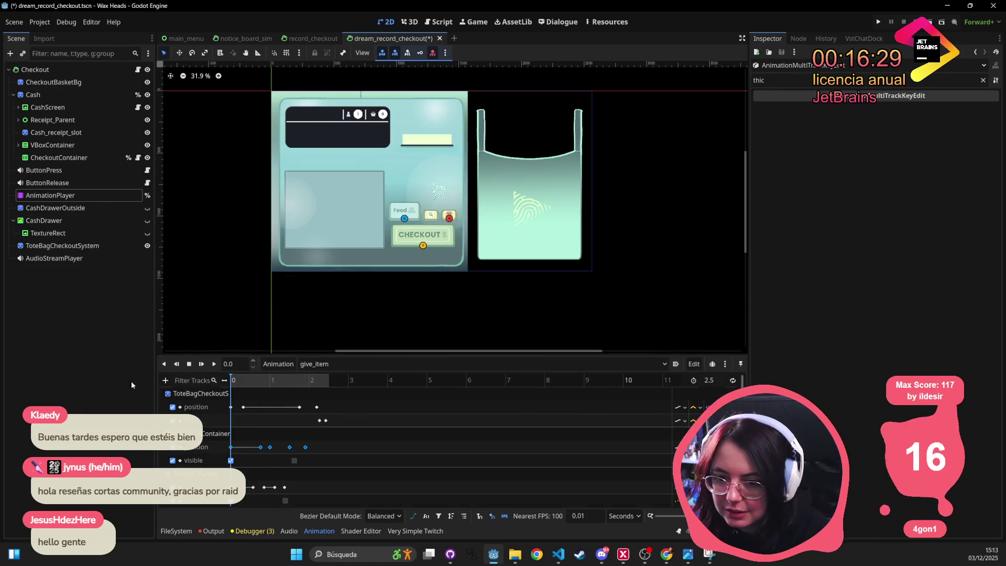
pyautogui.click(51, 158)
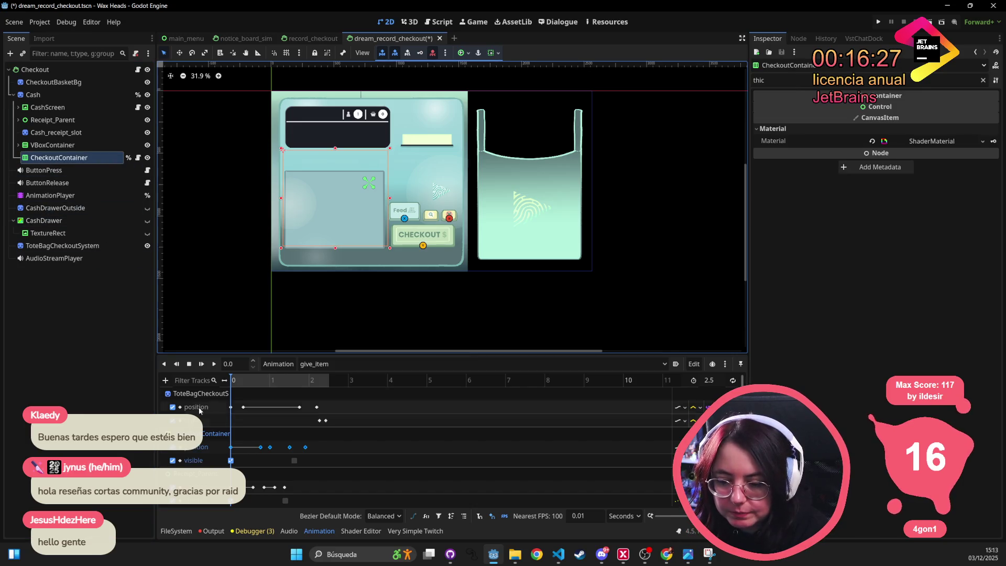
pyautogui.click(260, 381)
pyautogui.press('d')
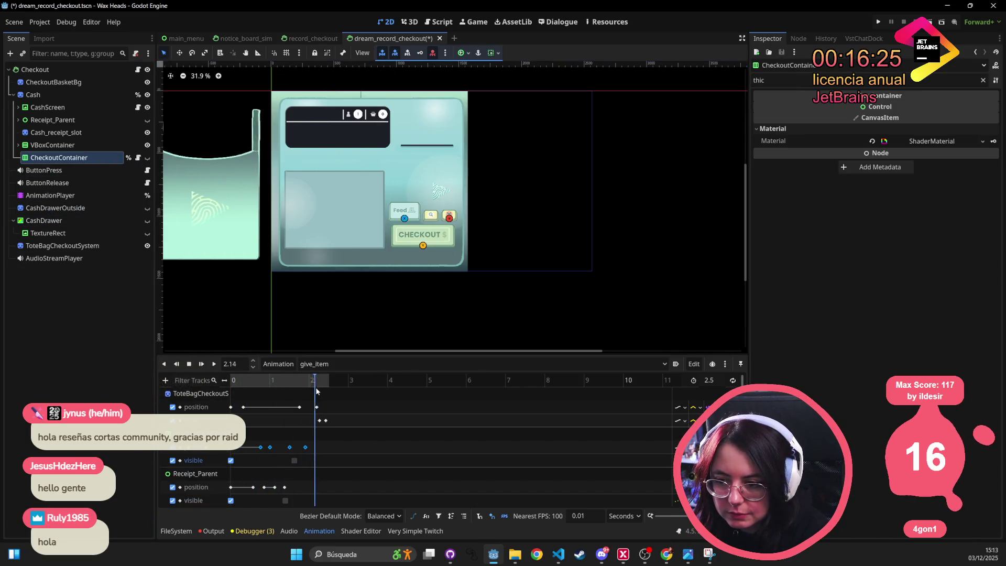
pyautogui.hotkey('ctrl', 's')
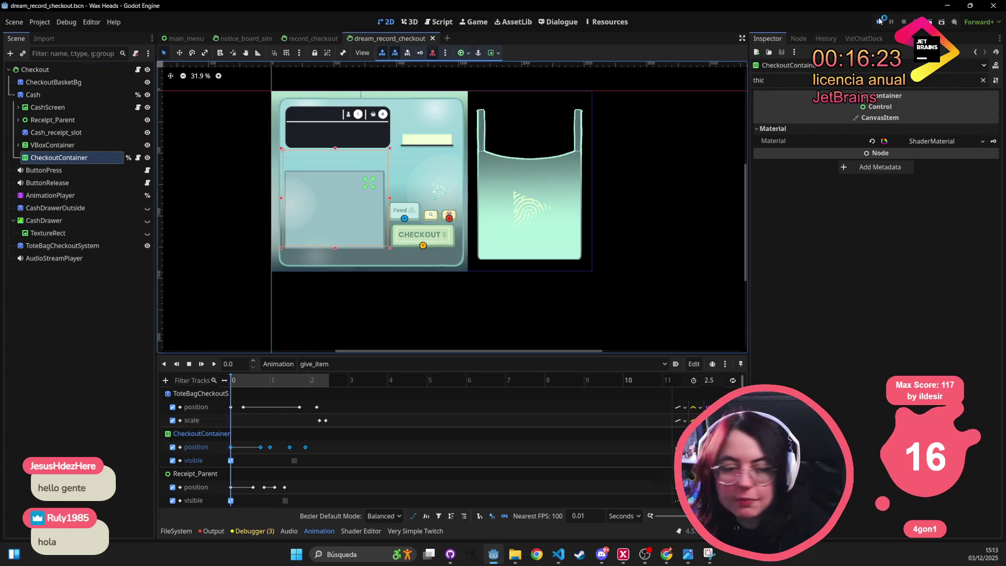
pyautogui.click(879, 21)
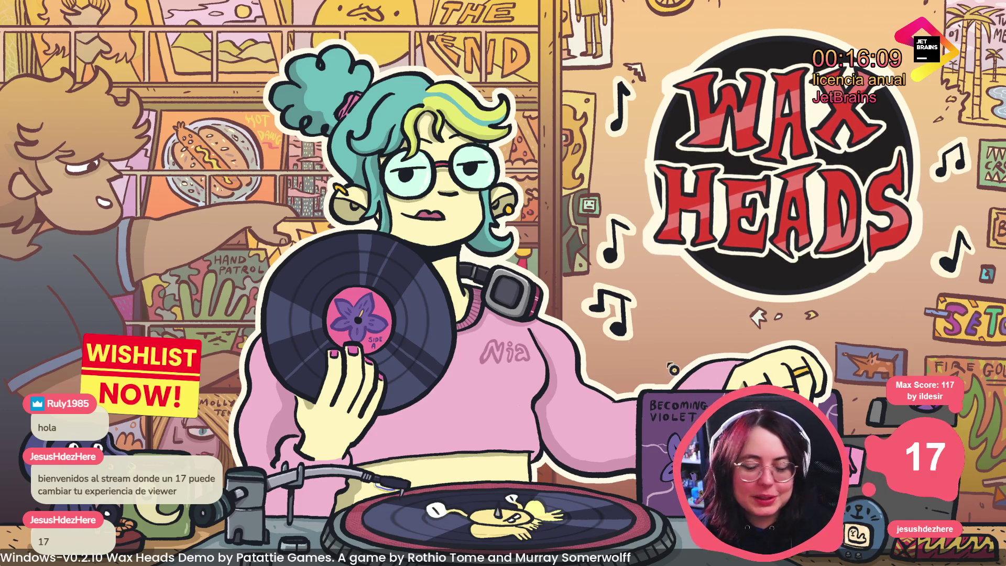
# - Continue the saved game from the title screen and begin the landlord's dialogue
pyautogui.click(559, 318)
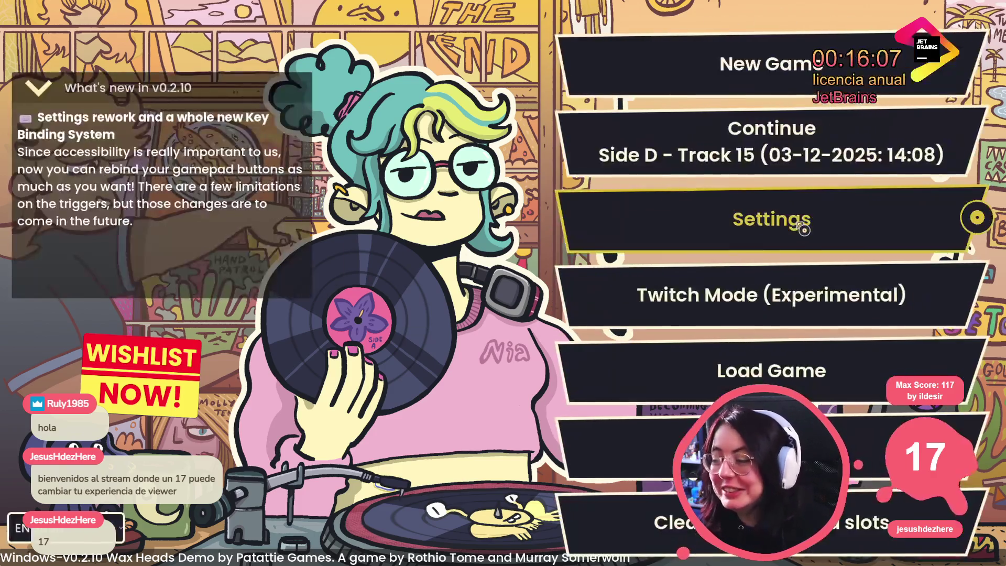
pyautogui.click(814, 158)
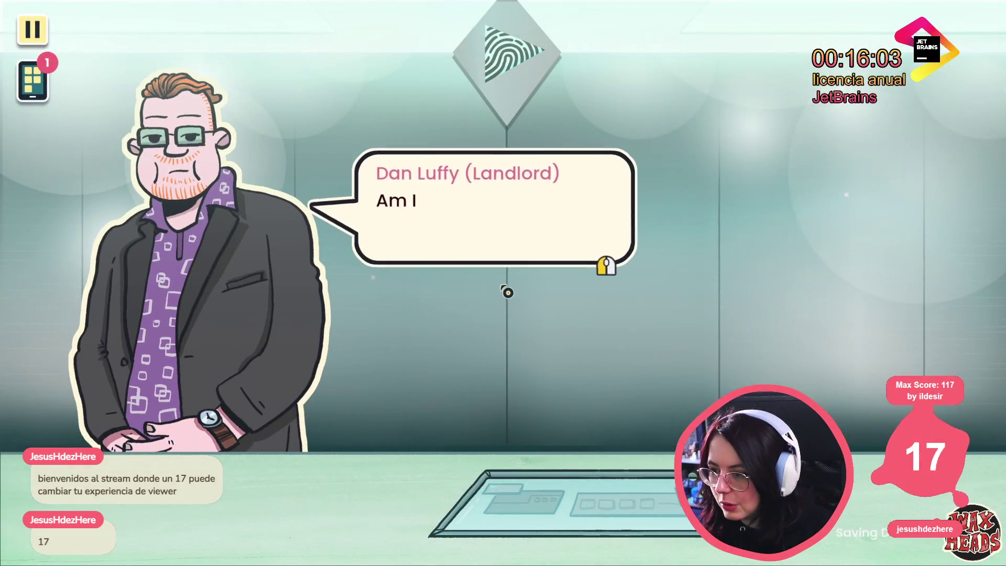
pyautogui.click(505, 286)
pyautogui.click(504, 287)
pyautogui.click(474, 244)
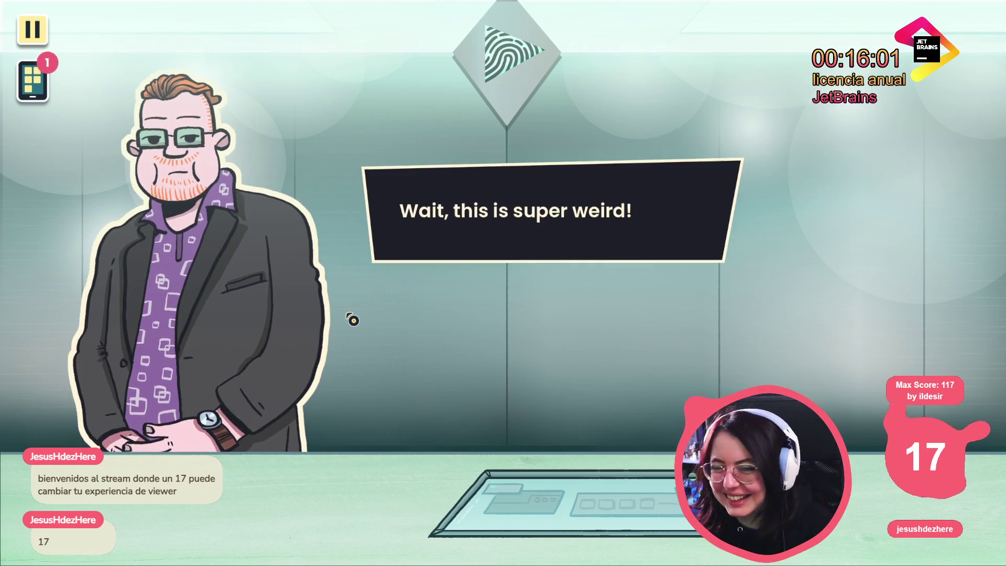
# - Advance the landlord's conversation to 'Please explain.' and close the main_menu scene tab
pyautogui.click(359, 268)
pyautogui.click(357, 313)
pyautogui.click(362, 306)
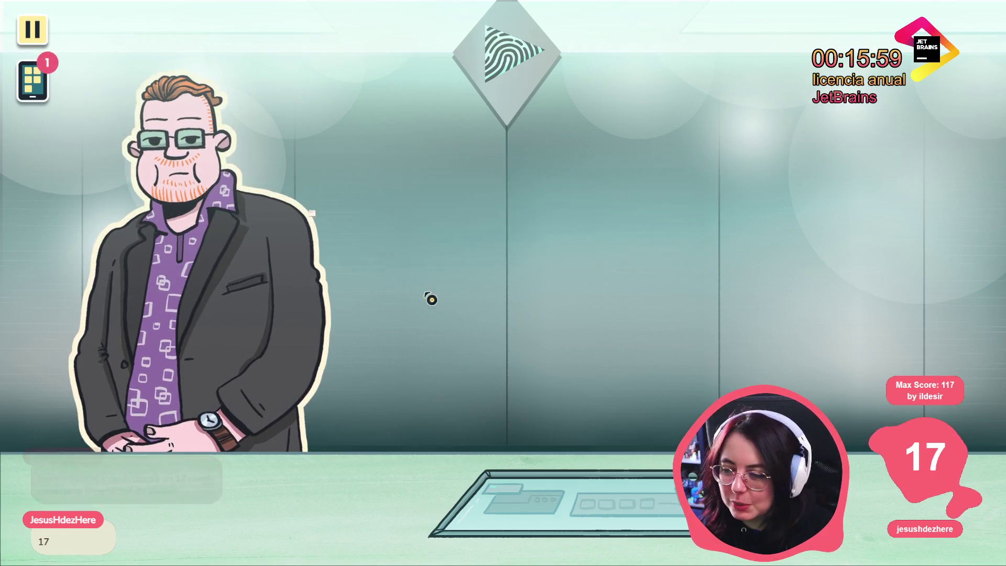
pyautogui.click(450, 303)
pyautogui.click(482, 251)
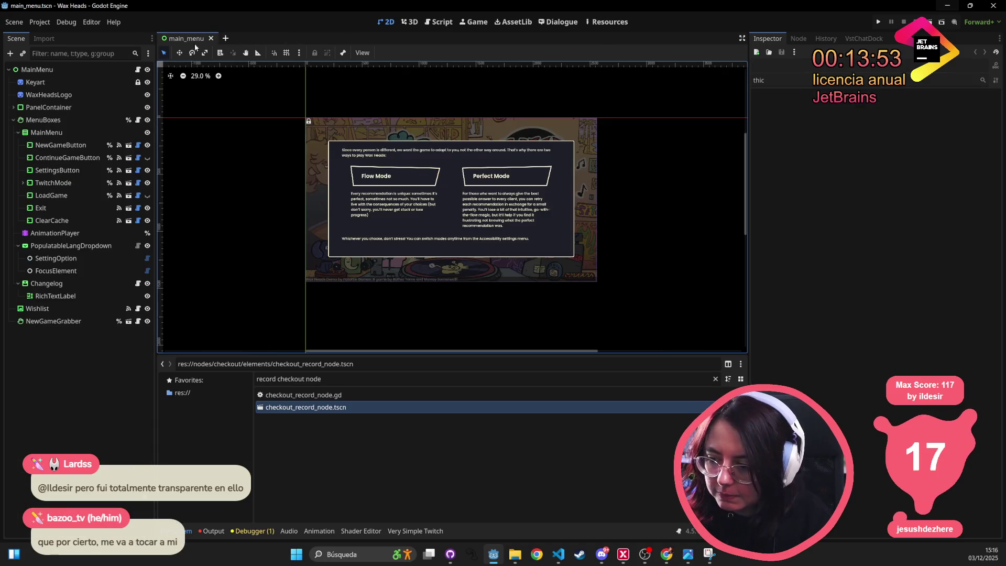
pyautogui.middleClick(173, 39)
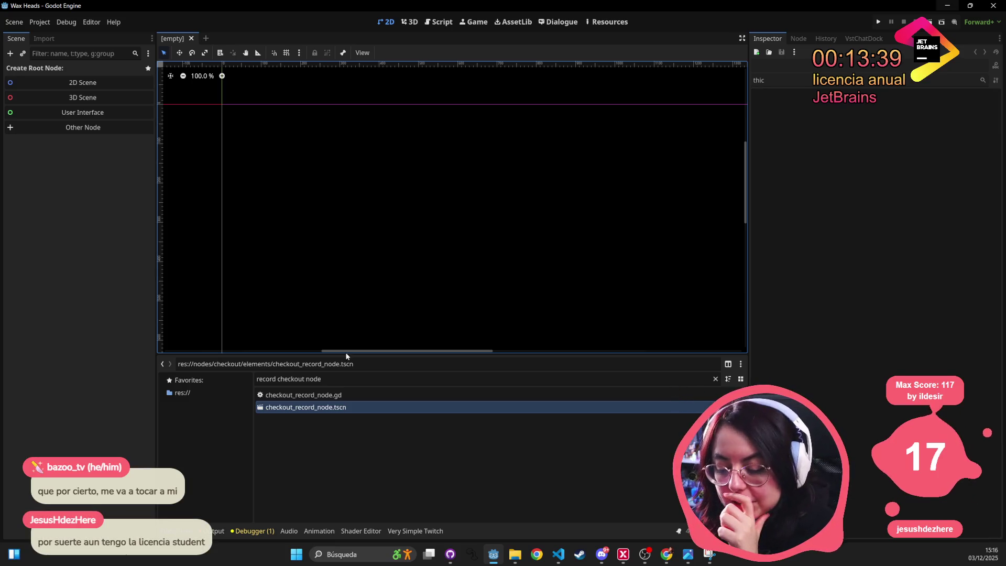
# - Read through the node-not-found errors in the Output log, selecting the failing node path
pyautogui.click(217, 530)
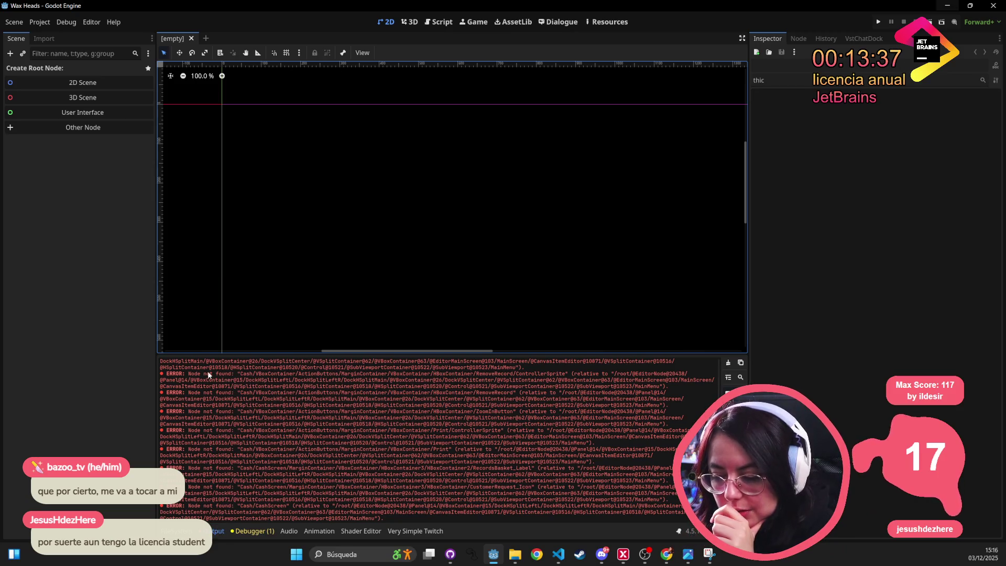
pyautogui.moveTo(225, 374)
pyautogui.mouseDown()
pyautogui.moveTo(524, 378)
pyautogui.moveTo(385, 381)
pyautogui.moveTo(497, 386)
pyautogui.moveTo(482, 485)
pyautogui.moveTo(467, 510)
pyautogui.mouseUp()
pyautogui.scroll(3, 463, 472)
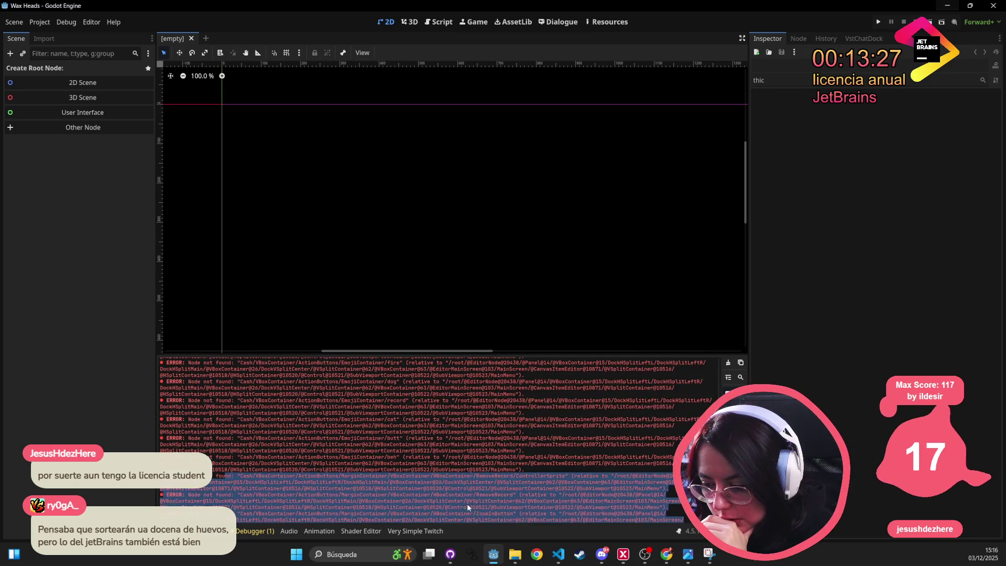
pyautogui.scroll(10, 452, 425)
pyautogui.scroll(-5, 451, 423)
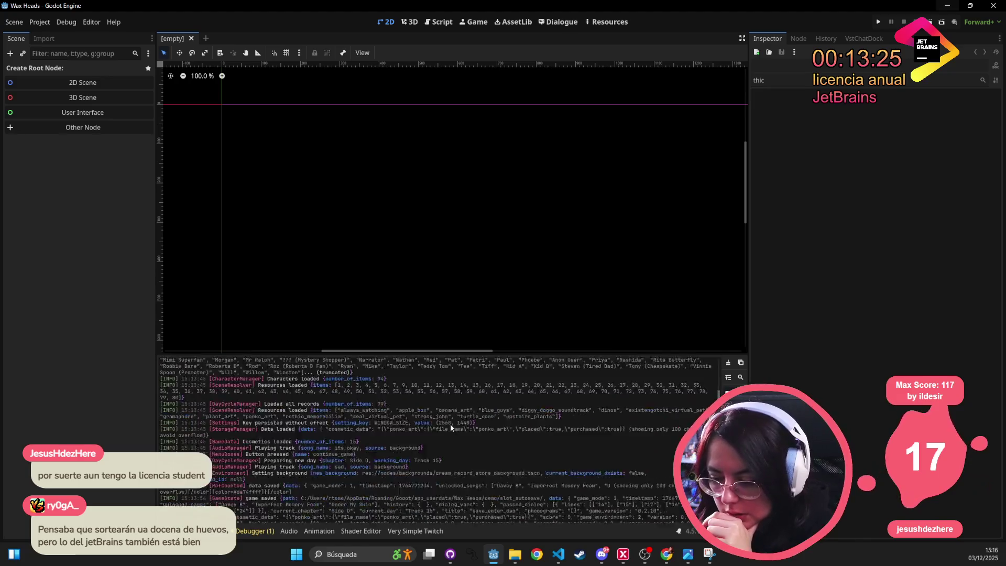
pyautogui.hscroll(2, 367, 262)
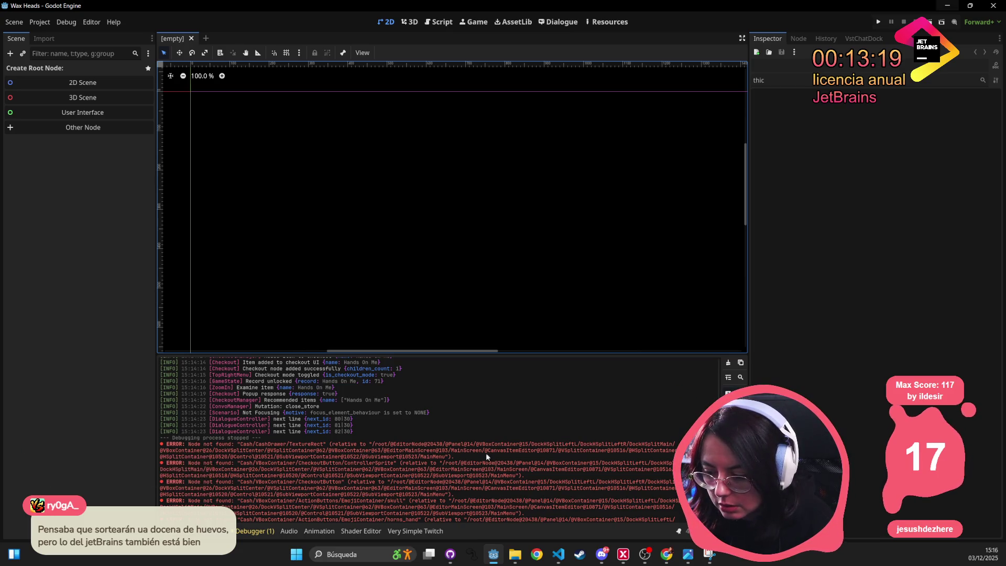
pyautogui.moveTo(558, 449); pyautogui.dragTo(562, 457)
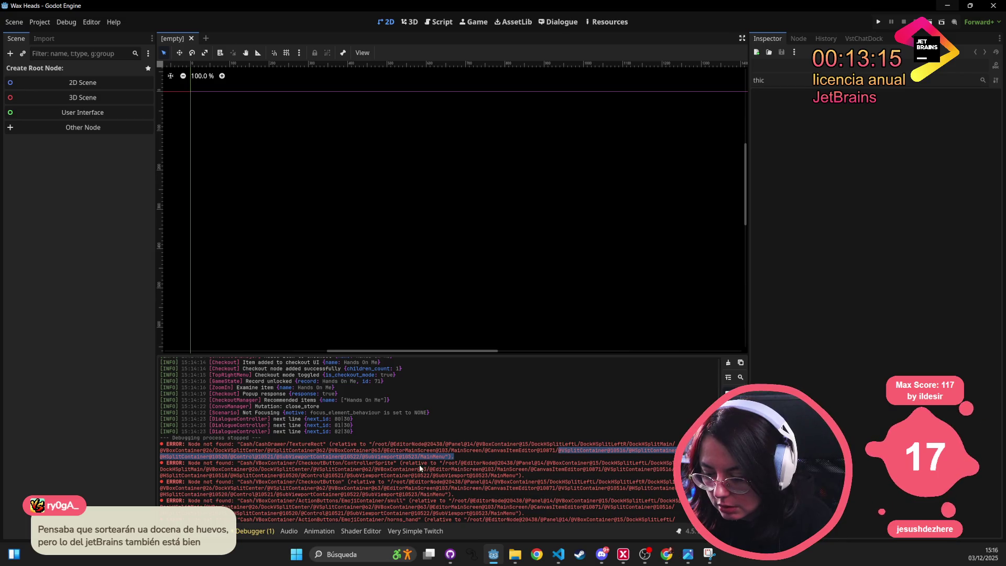
pyautogui.scroll(-10, 457, 461)
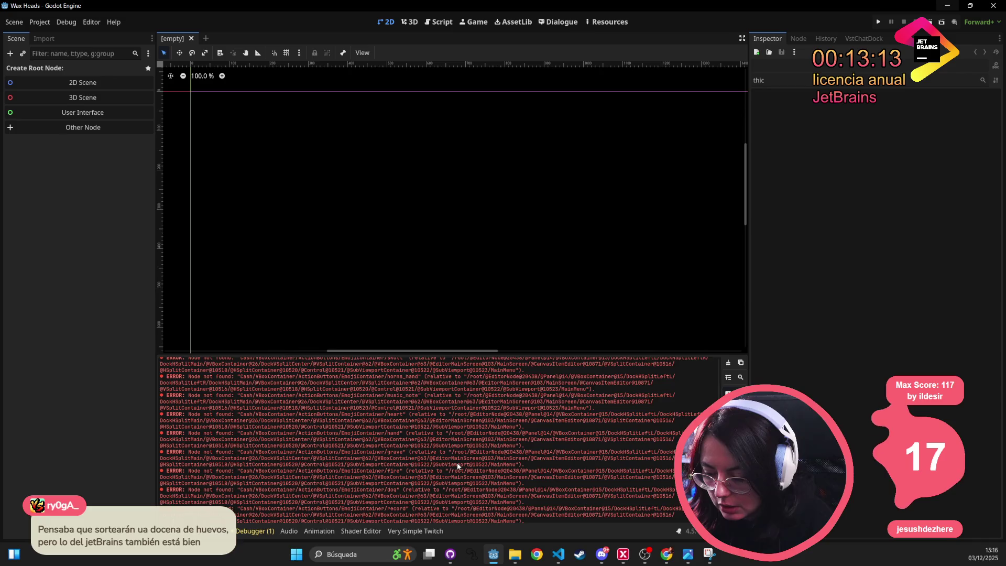
pyautogui.scroll(1, 441, 229)
# - Reopen main_menu.tscn through Quick Open with the search 'menu ts', then run the project
pyautogui.hotkey('ctrl', 'shift', 'o')
pyautogui.write('mainmenu')
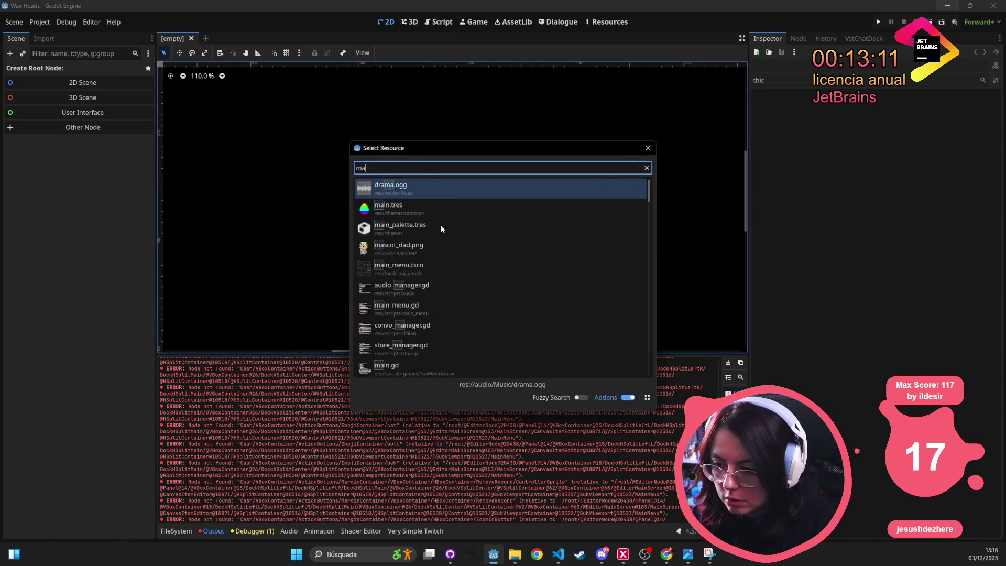
pyautogui.press('BackSpace')
pyautogui.press('BackSpace')
pyautogui.press('BackSpace')
pyautogui.write('menu ts')
pyautogui.press('Return')
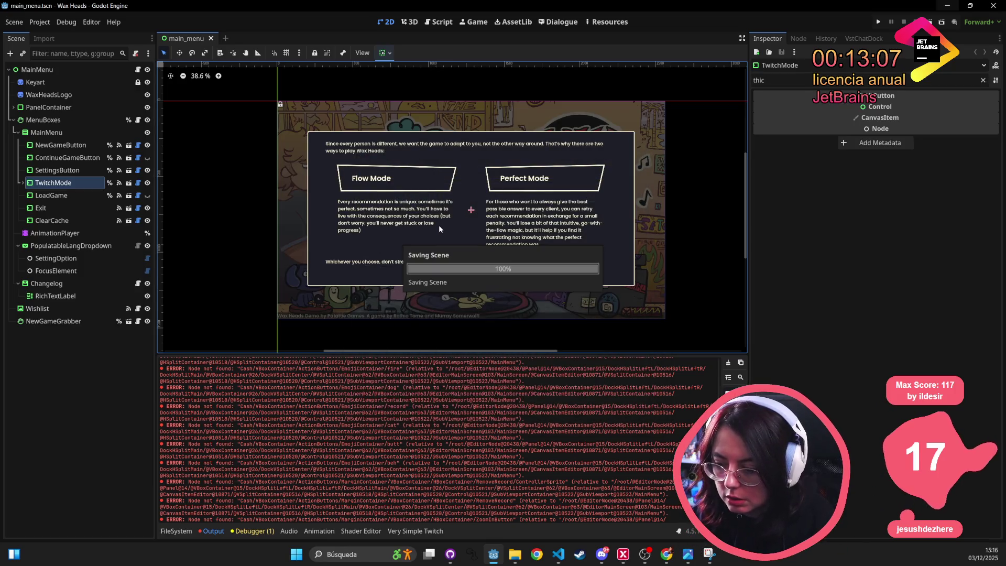
pyautogui.press('F5')
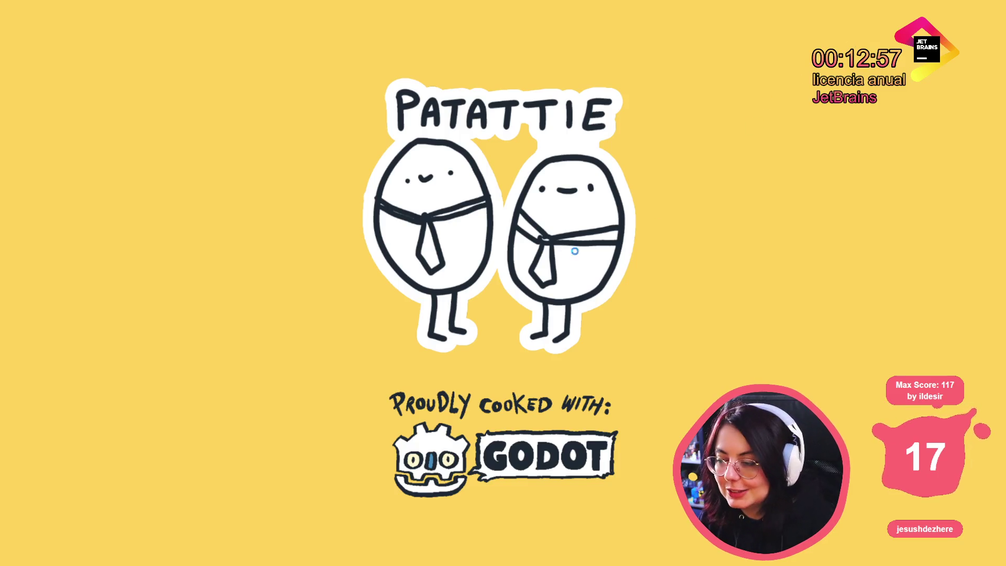
# - Restart the game and advance to the landlord's next dialogue line
pyautogui.hotkey('alt', 'F4')
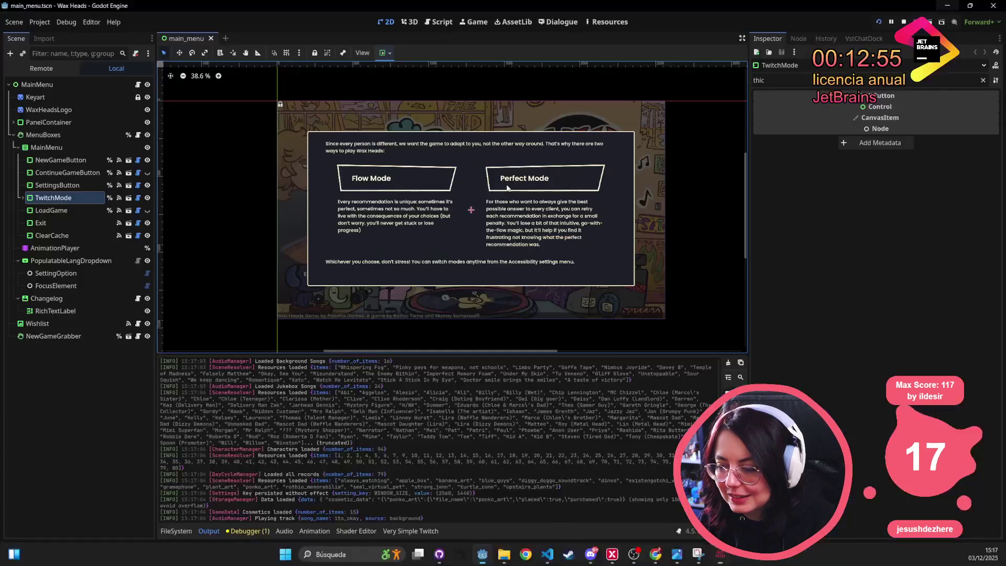
pyautogui.press('F5')
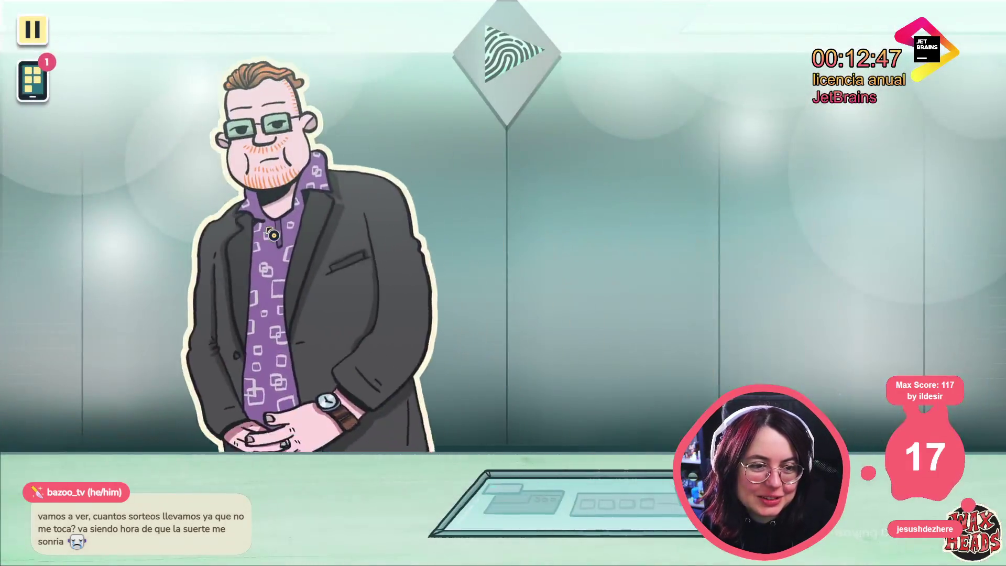
pyautogui.click(281, 209)
pyautogui.click(496, 219)
# - Browse the in-game phone's apps until the Dialogue Tracker conversation log is showing
pyautogui.click(37, 84)
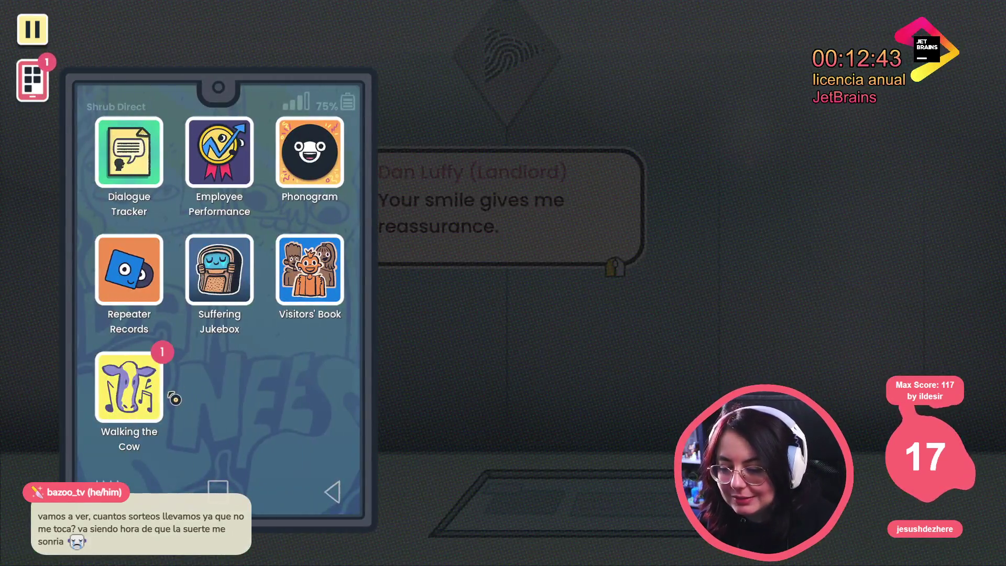
pyautogui.click(160, 396)
pyautogui.click(309, 152)
pyautogui.click(219, 152)
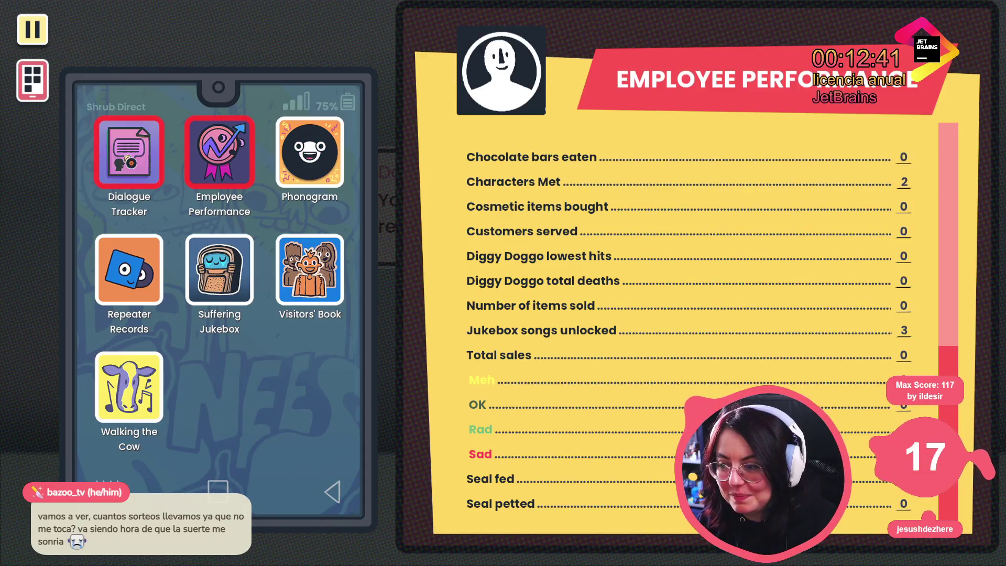
pyautogui.click(129, 152)
pyautogui.click(129, 269)
pyautogui.click(129, 152)
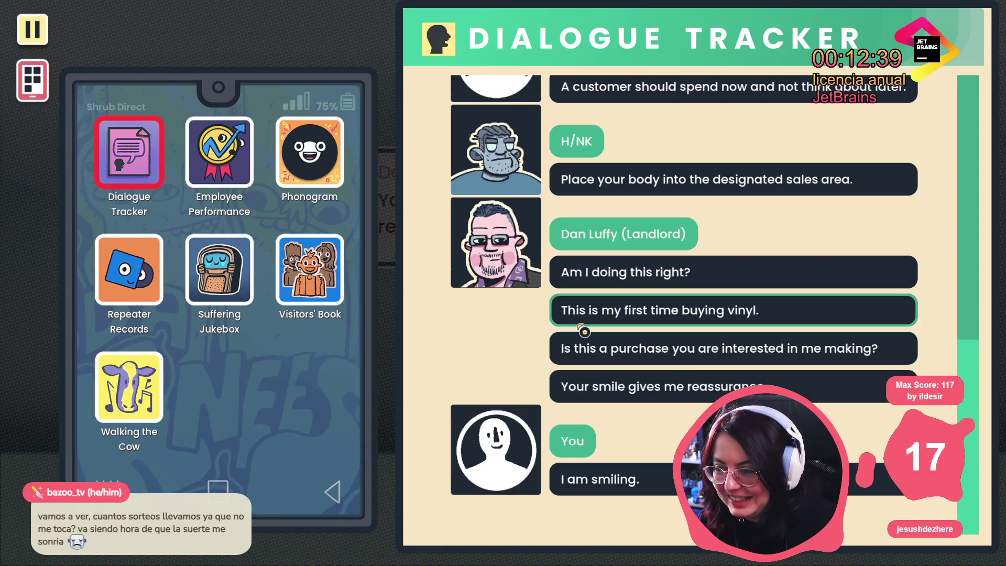
# - Review the landlord conversation history, return to the latest messages, then close the phone and quit
pyautogui.scroll(4, 525, 228)
pyautogui.scroll(5, 525, 227)
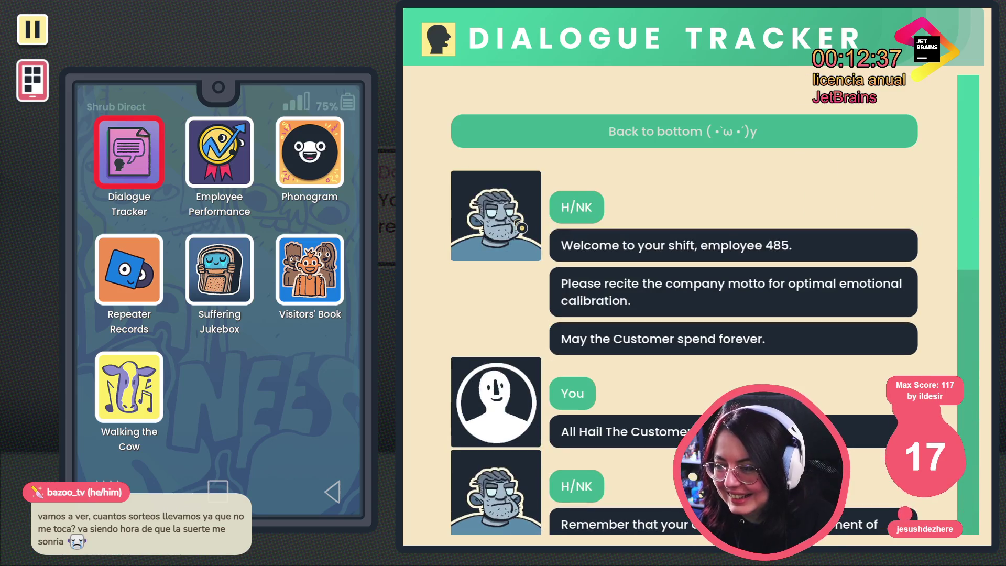
pyautogui.click(691, 128)
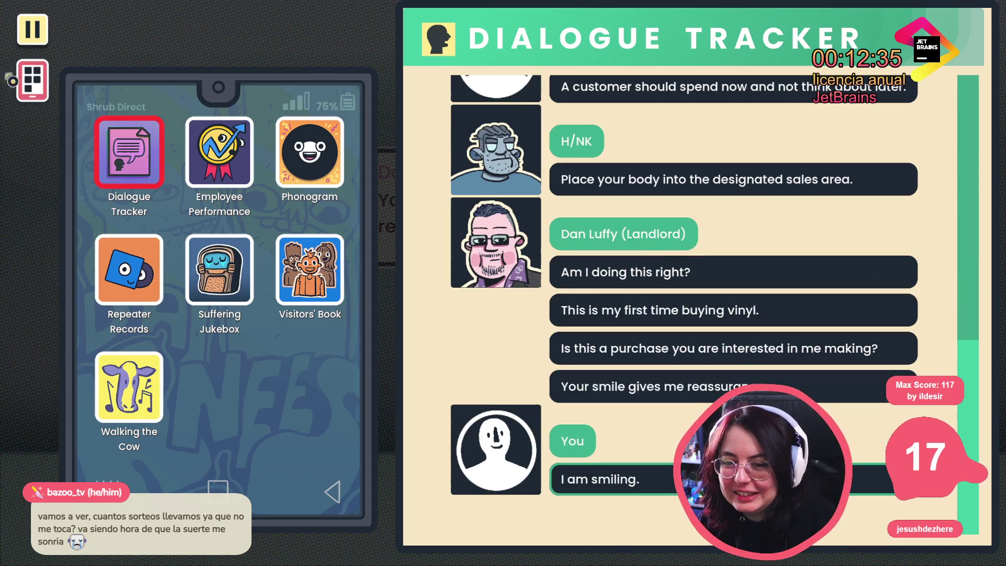
pyautogui.press('Escape')
pyautogui.hotkey('alt', 'F4')
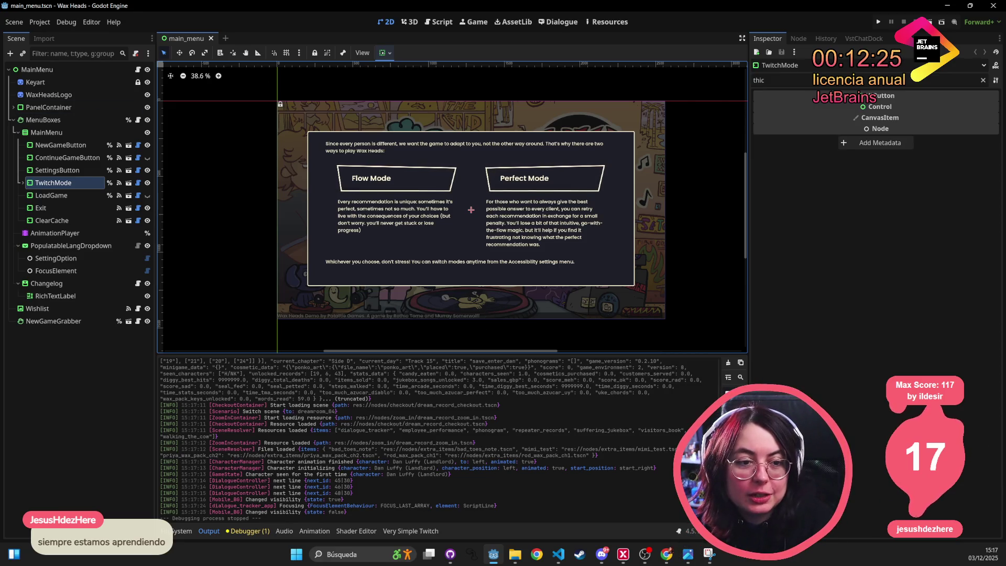
pyautogui.hotkey('alt', 'Tab')
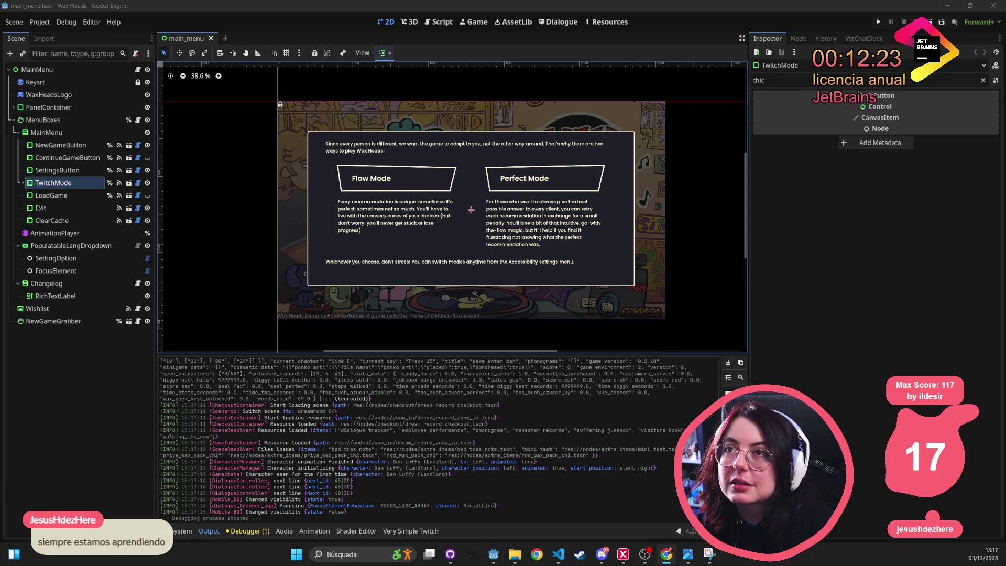
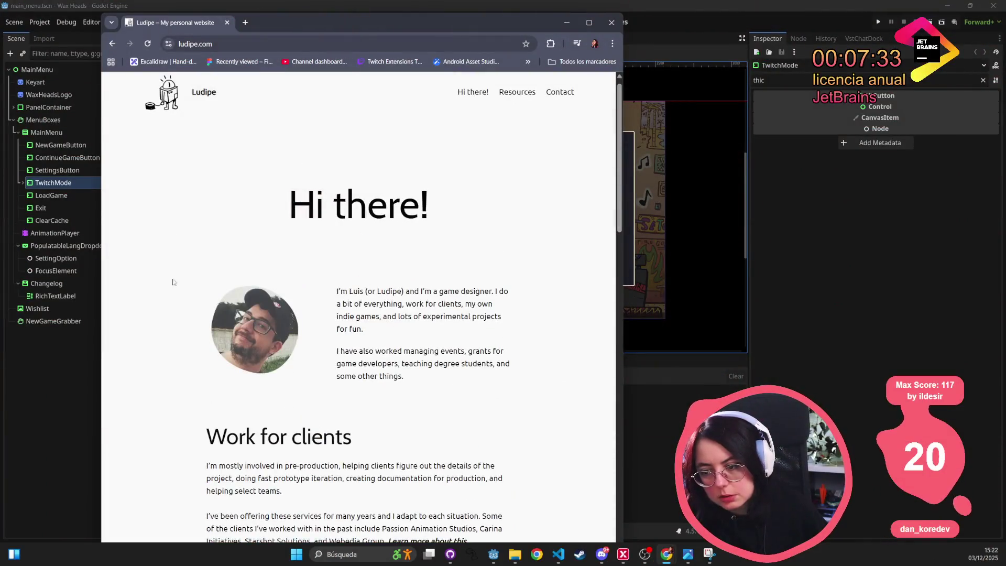
# - Scroll through the ludipe.com home page, briefly selecting the Work for clients text
pyautogui.scroll(-5, 307, 269)
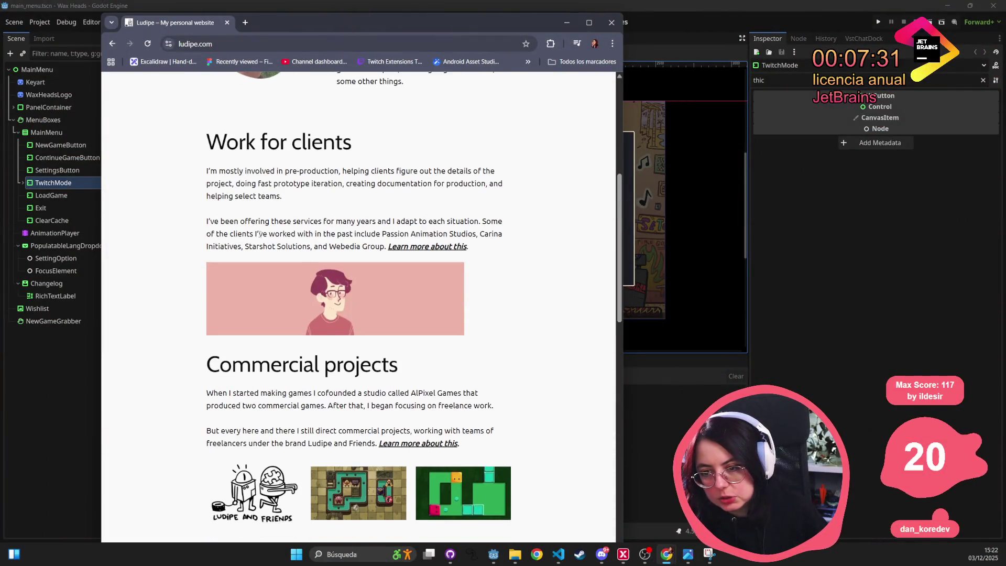
pyautogui.moveTo(192, 161); pyautogui.dragTo(610, 252)
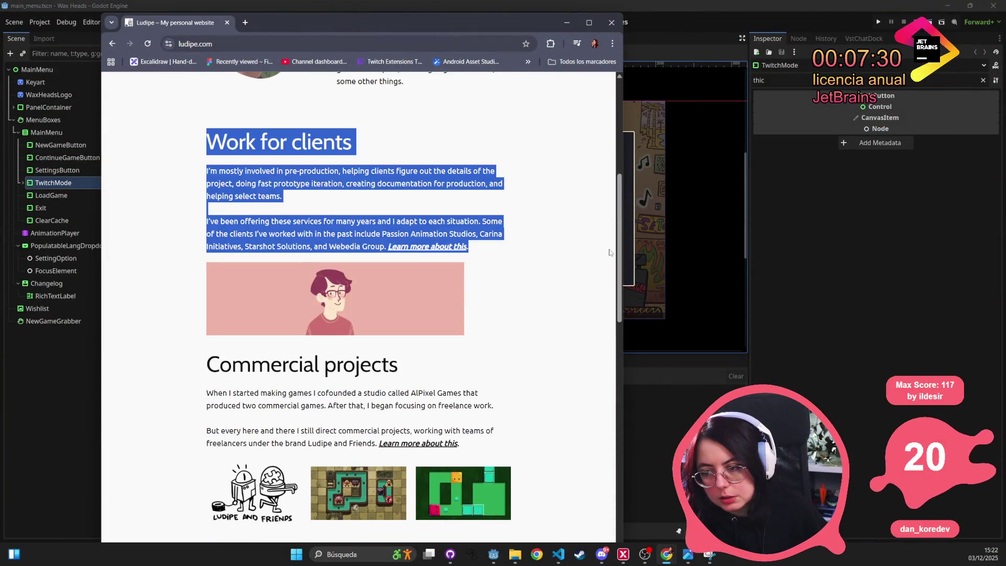
pyautogui.click(374, 267)
pyautogui.scroll(-4, 374, 266)
pyautogui.moveTo(314, 168)
pyautogui.mouseDown()
pyautogui.moveTo(544, 297)
pyautogui.moveTo(532, 231)
pyautogui.mouseUp()
pyautogui.scroll(-3, 235, 240)
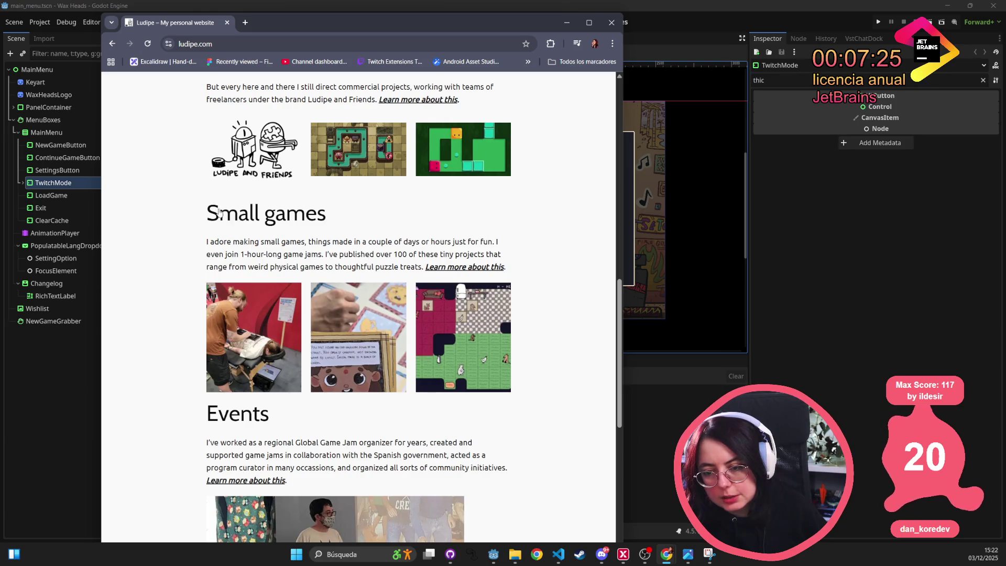
pyautogui.scroll(-4, 219, 212)
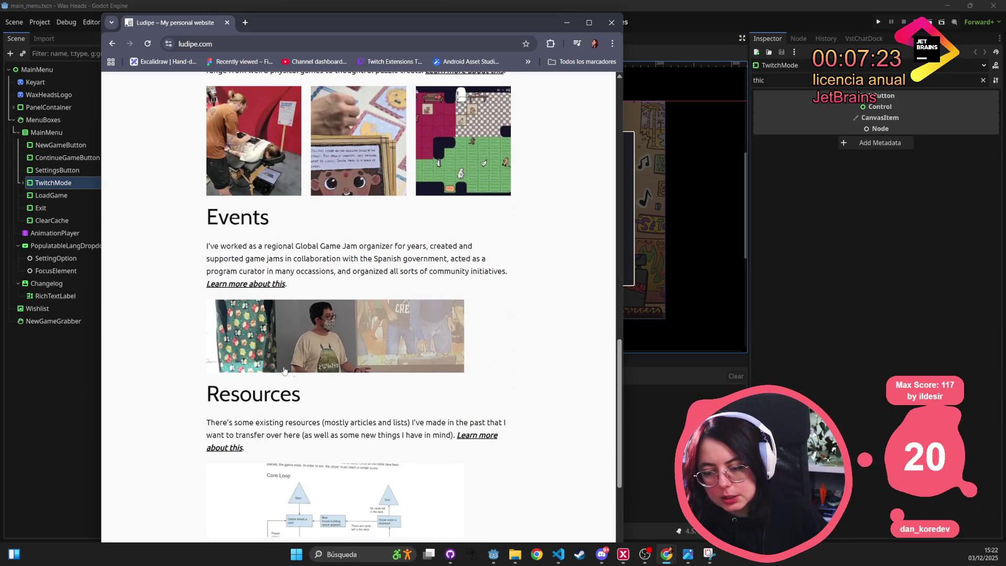
pyautogui.scroll(-4, 339, 370)
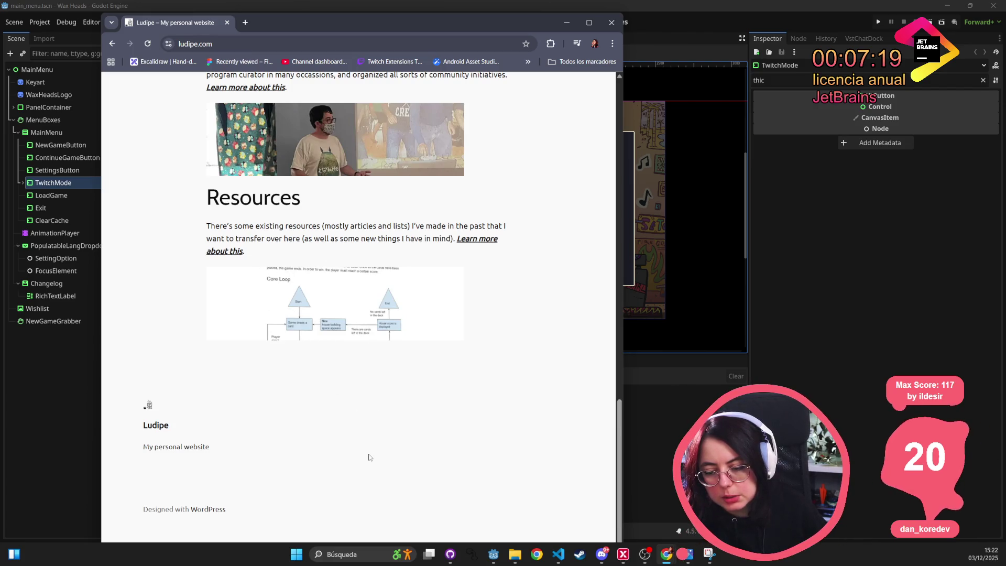
pyautogui.scroll(15, 377, 361)
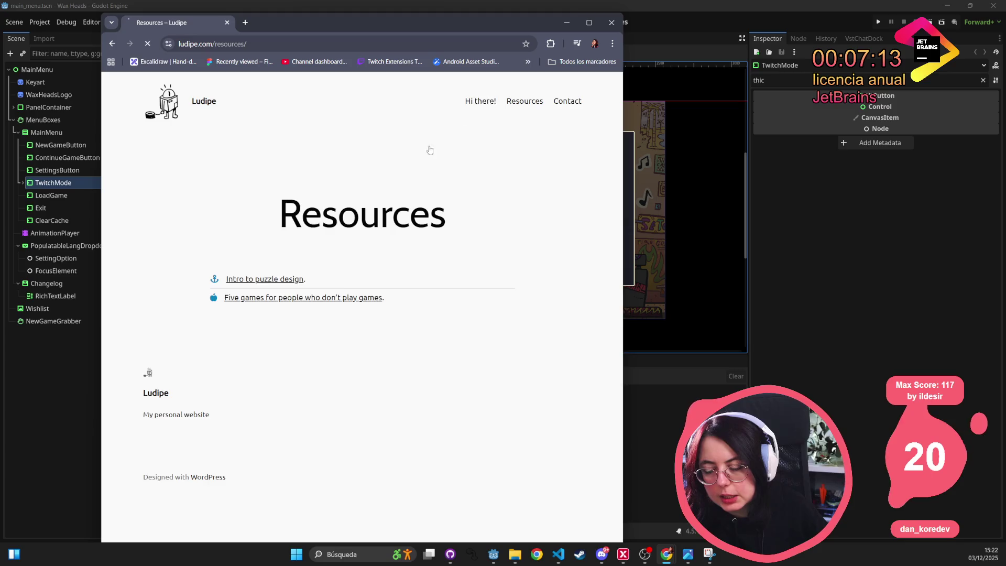
pyautogui.scroll(-10, 406, 248)
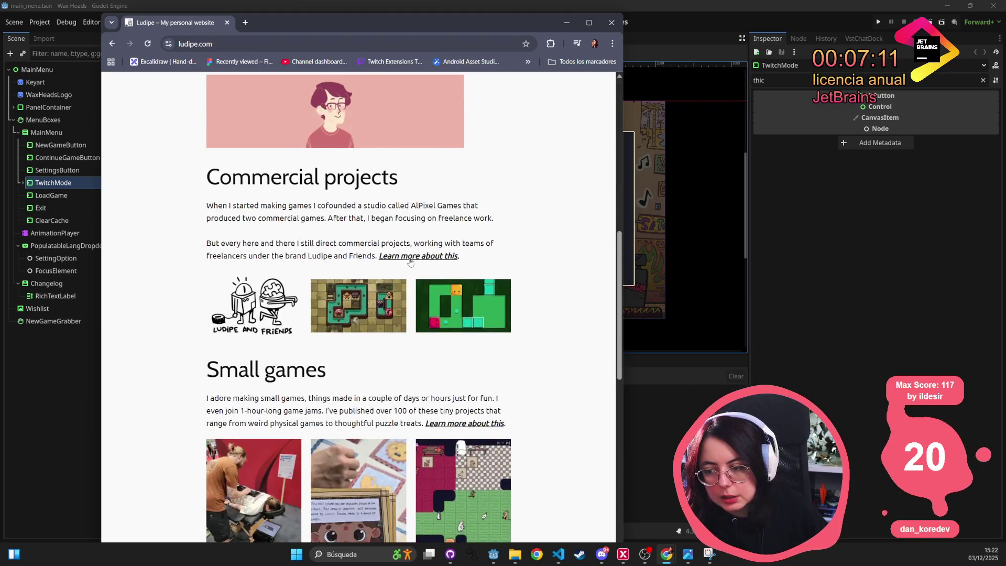
# - View the Commercial projects details page, then return to the home page
pyautogui.click(411, 259)
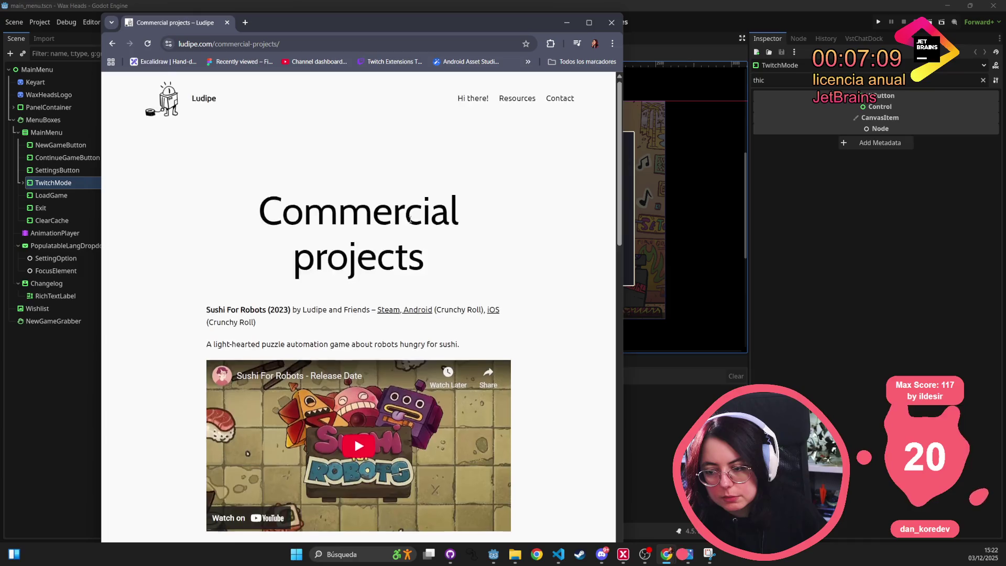
pyautogui.scroll(-15, 409, 225)
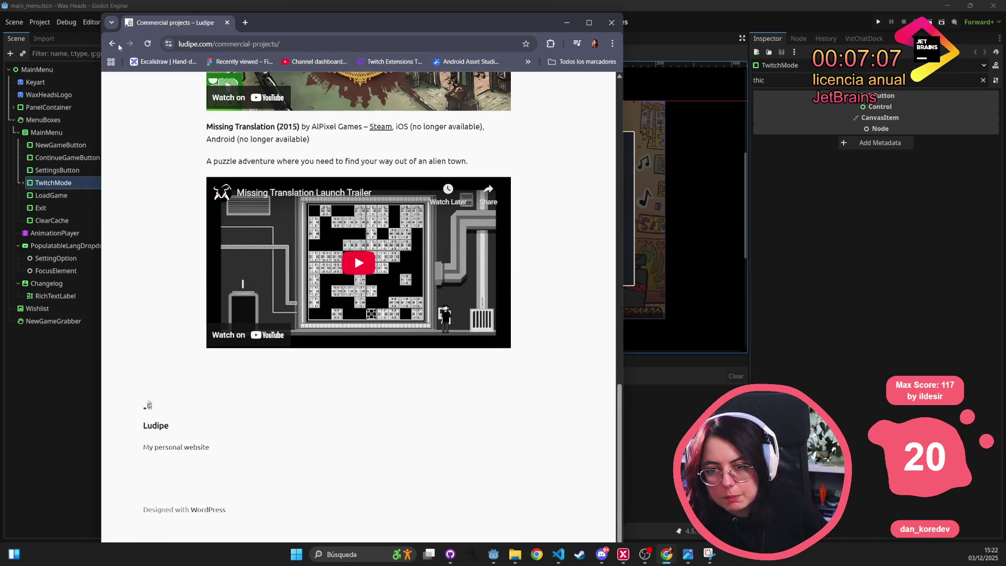
pyautogui.click(112, 46)
# - Go to the Resources page and nudge the browser window right and down
pyautogui.scroll(-10, 258, 215)
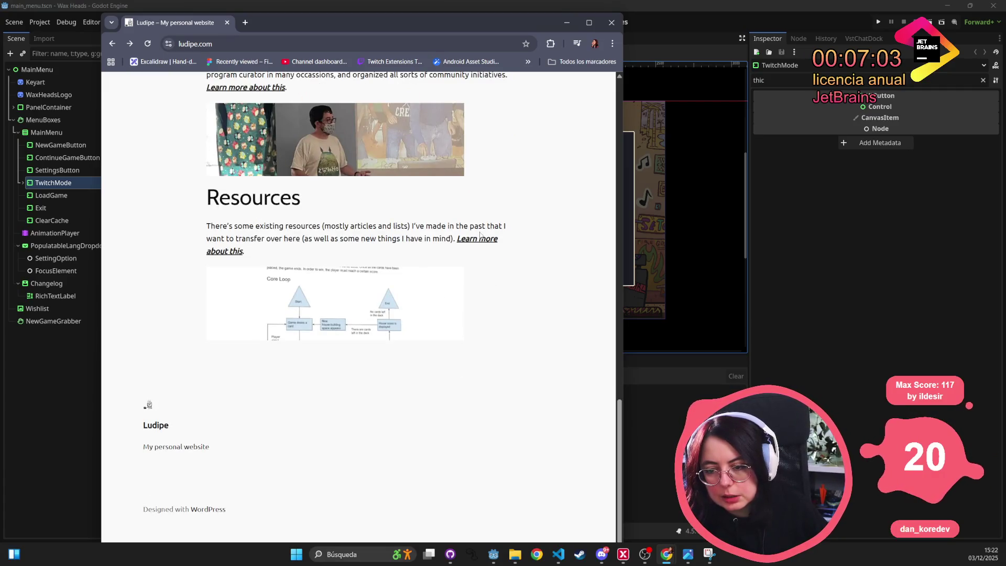
pyautogui.click(478, 240)
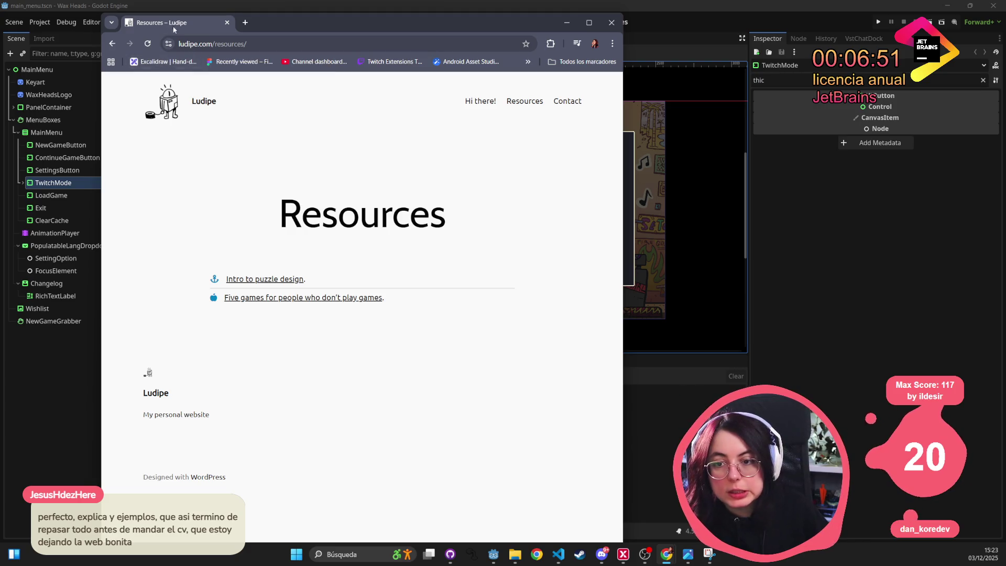
pyautogui.moveTo(178, 26); pyautogui.dragTo(208, 50)
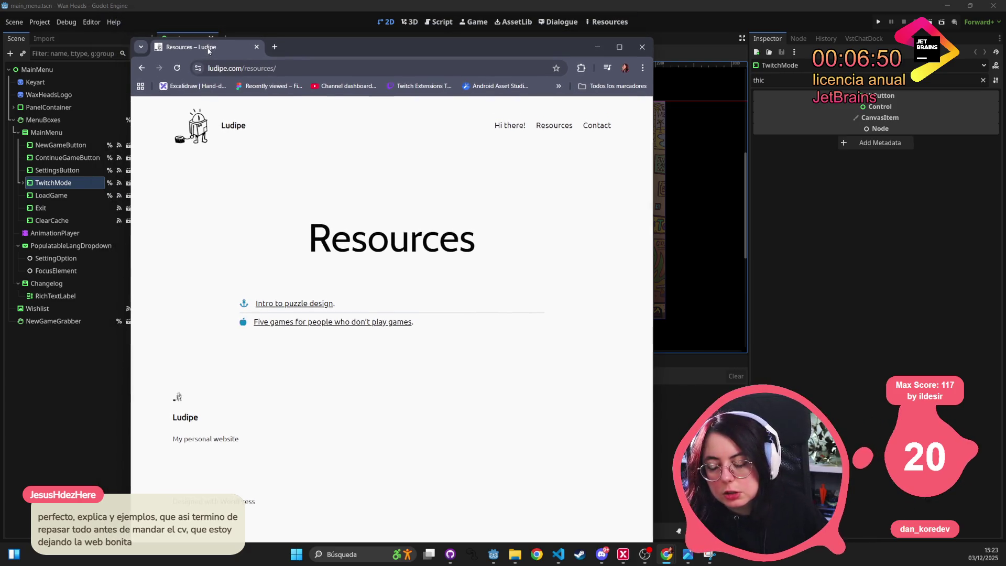
# - Search the web for 'timemachine' and check the Main Page - Time Machine result
pyautogui.click(294, 69)
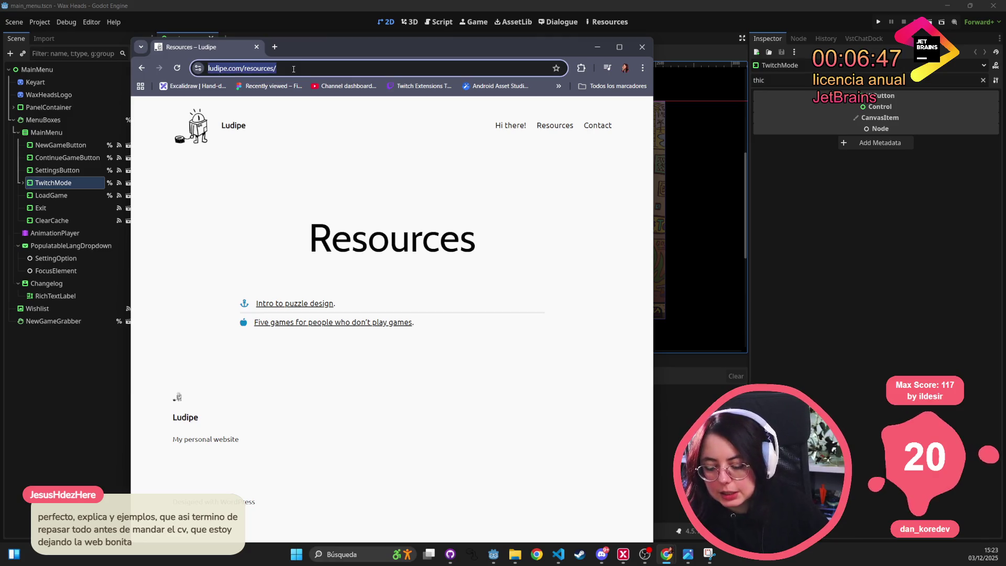
pyautogui.write('timemachine')
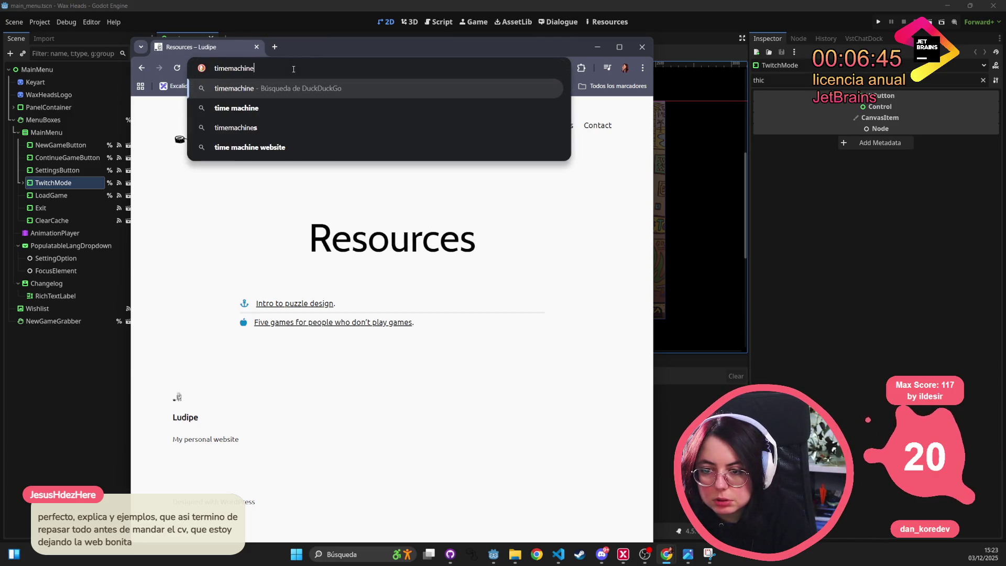
pyautogui.press('Return')
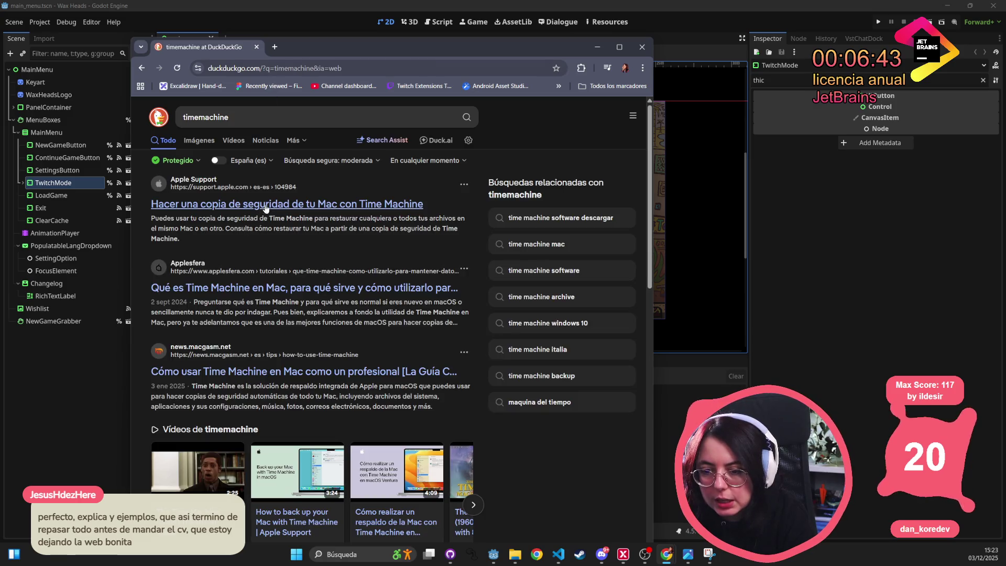
pyautogui.scroll(-6, 247, 379)
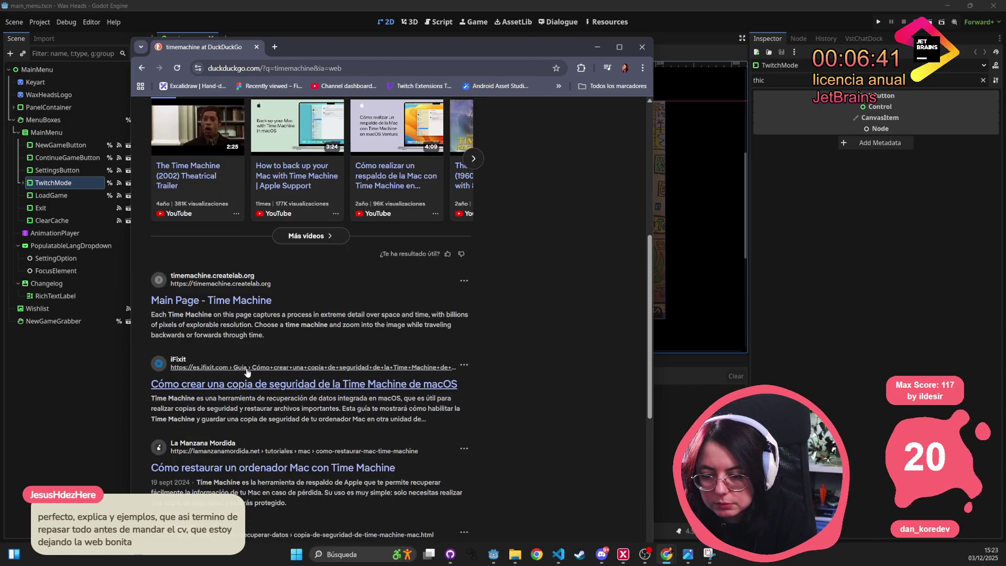
pyautogui.click(244, 303)
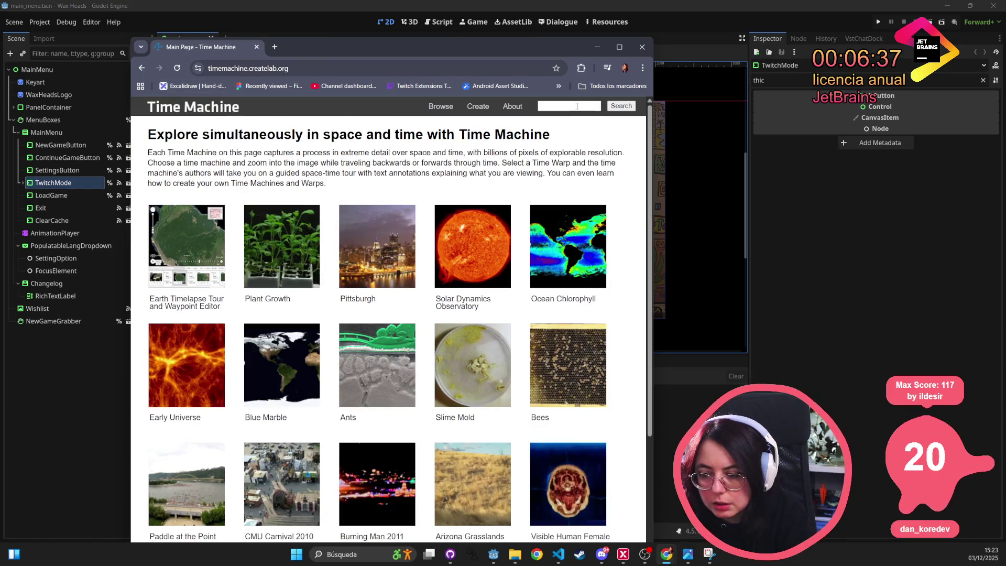
pyautogui.click(142, 68)
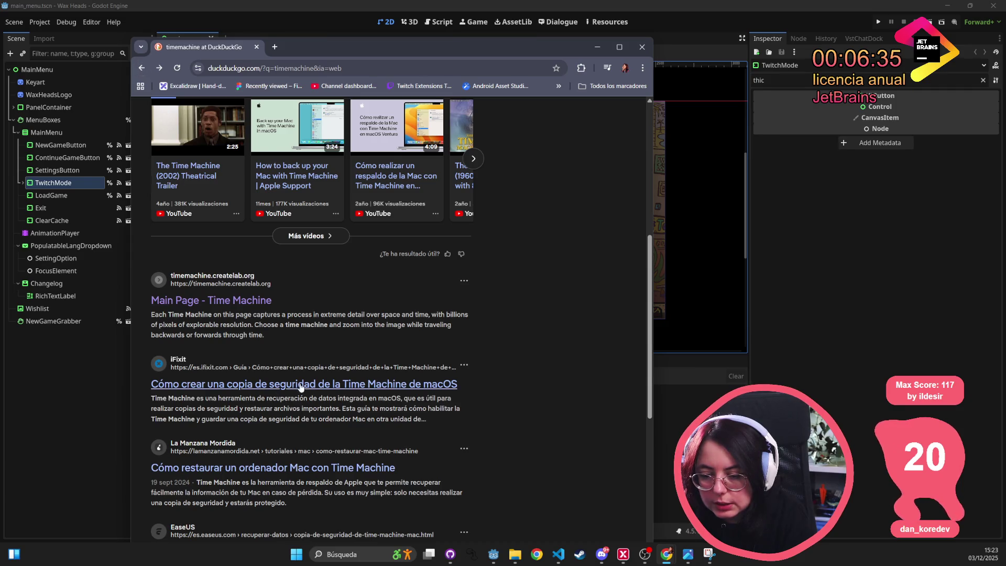
pyautogui.scroll(7, 265, 194)
# - Search DuckDuckGo for 'web time machine', reach the Internet Archive result and maximize the window
pyautogui.tripleClick(231, 108)
pyautogui.write('web time machine')
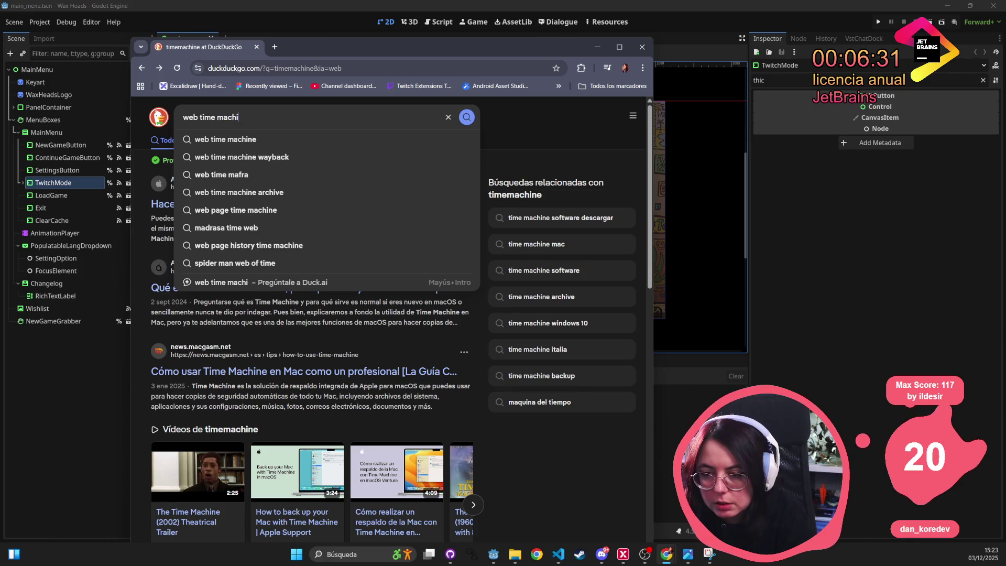
pyautogui.press('Return')
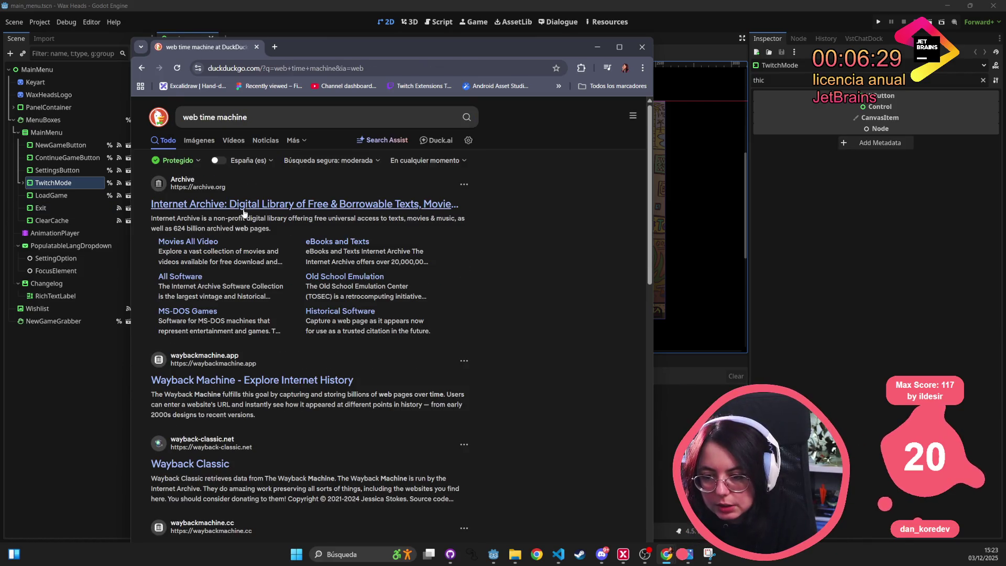
pyautogui.click(294, 380)
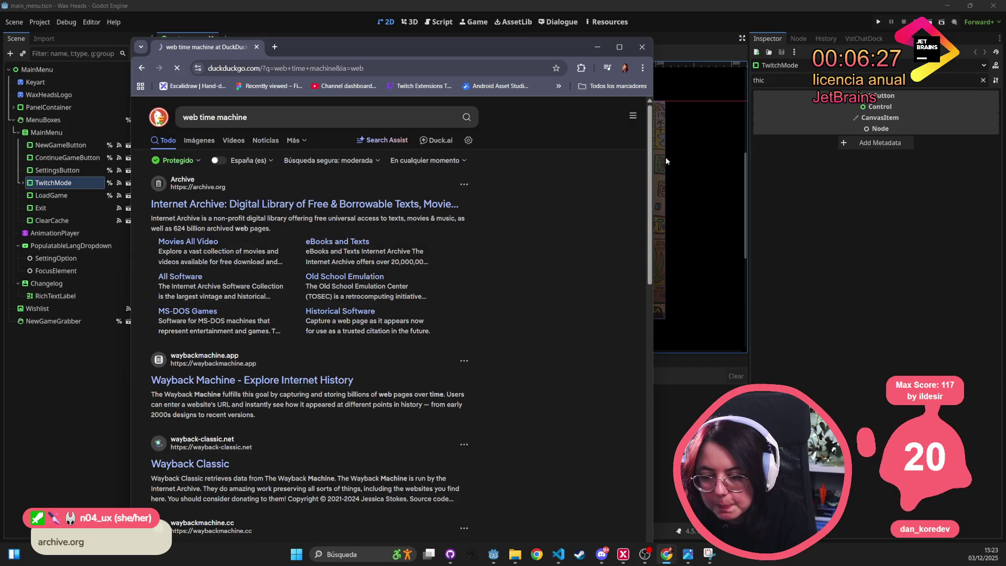
pyautogui.doubleClick(602, 39)
pyautogui.click(426, 243)
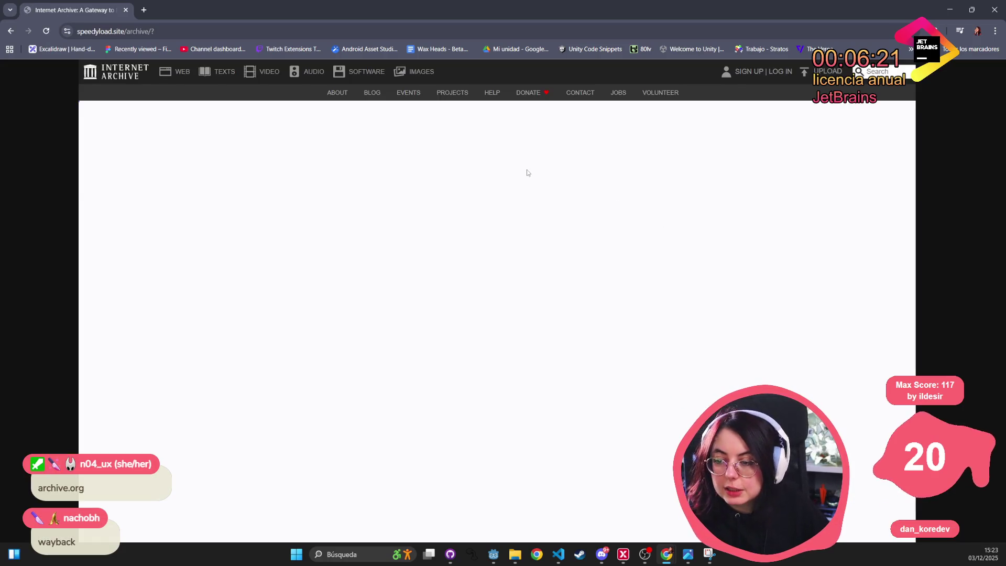
# - Search the Wayback Machine for the portfolio site's URL and bring up its 2022 captures
pyautogui.scroll(-2, 513, 165)
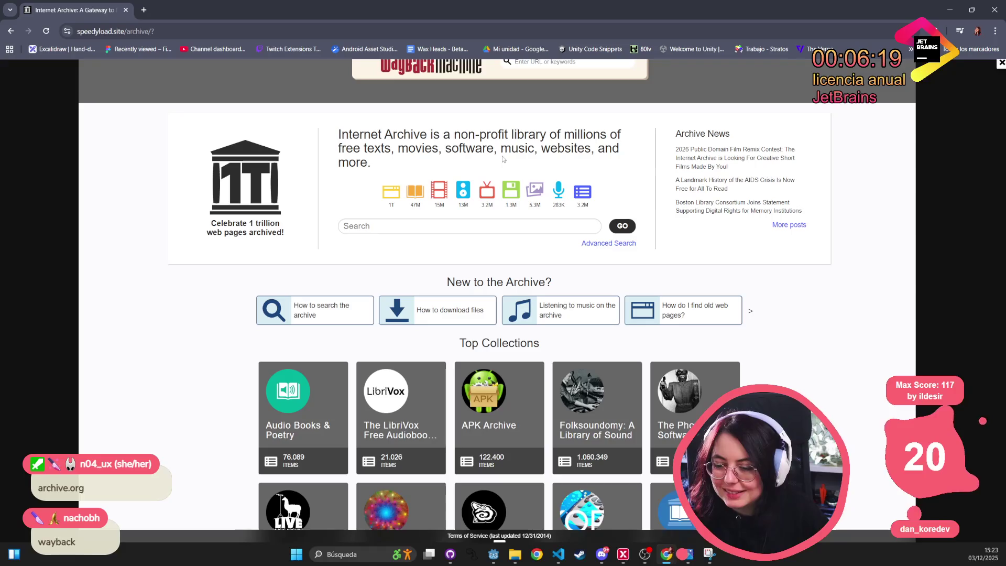
pyautogui.click(418, 226)
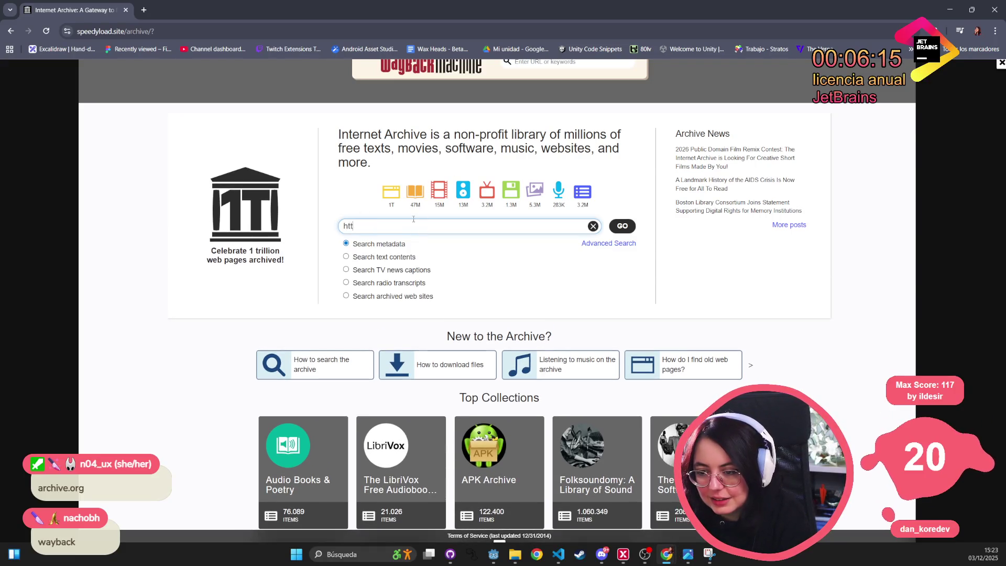
pyautogui.scroll(4, 413, 219)
pyautogui.click(570, 259)
pyautogui.write('https://rociotome.com')
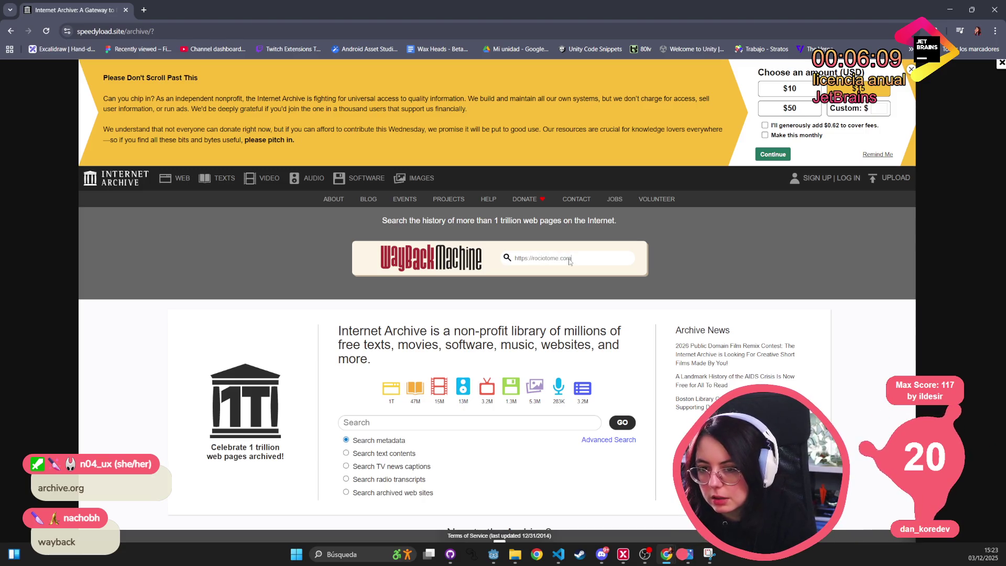
pyautogui.press('Return')
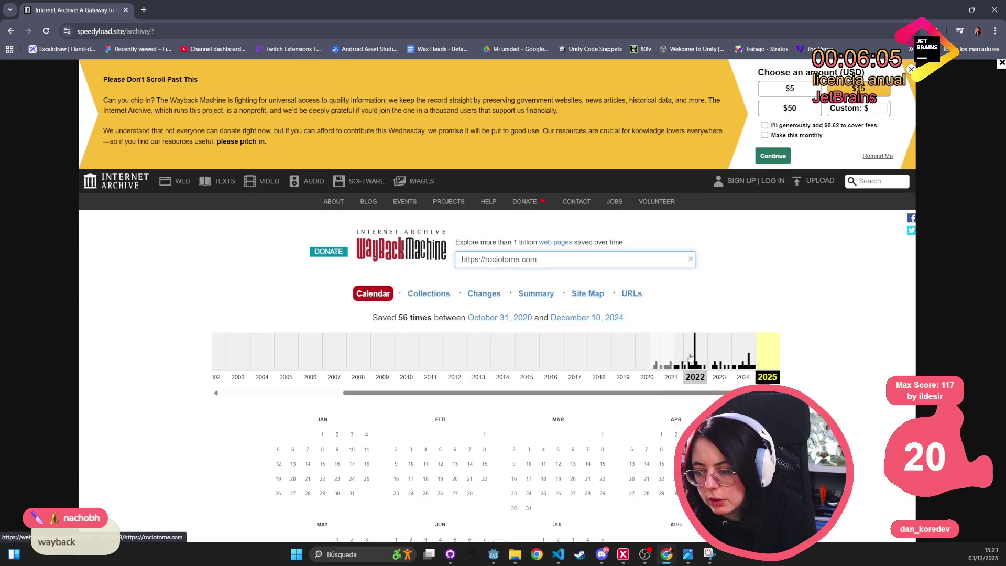
pyautogui.click(692, 362)
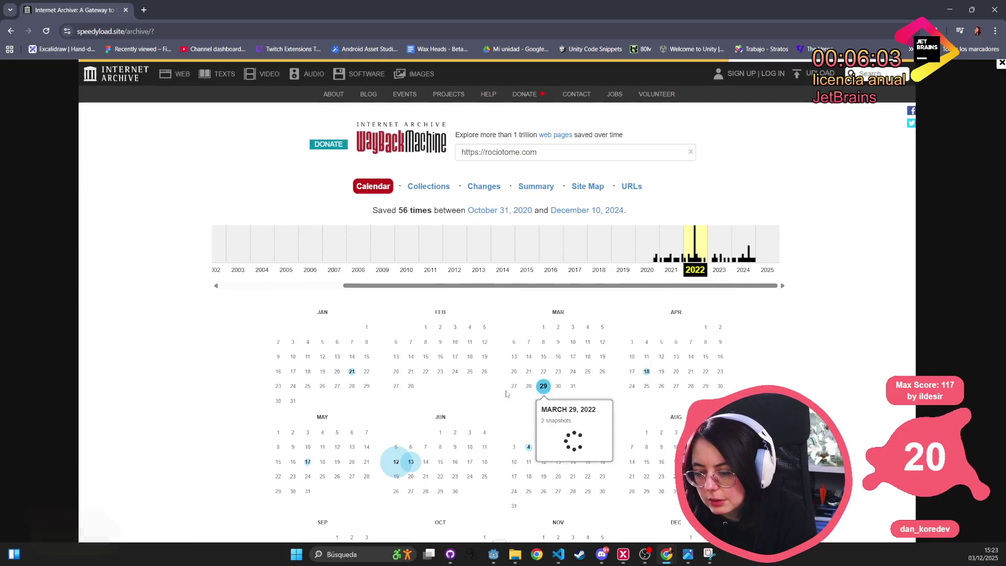
# - Open the June 12, 2022 snapshot and scroll down through the portfolio page
pyautogui.scroll(-3, 543, 386)
pyautogui.moveTo(396, 314)
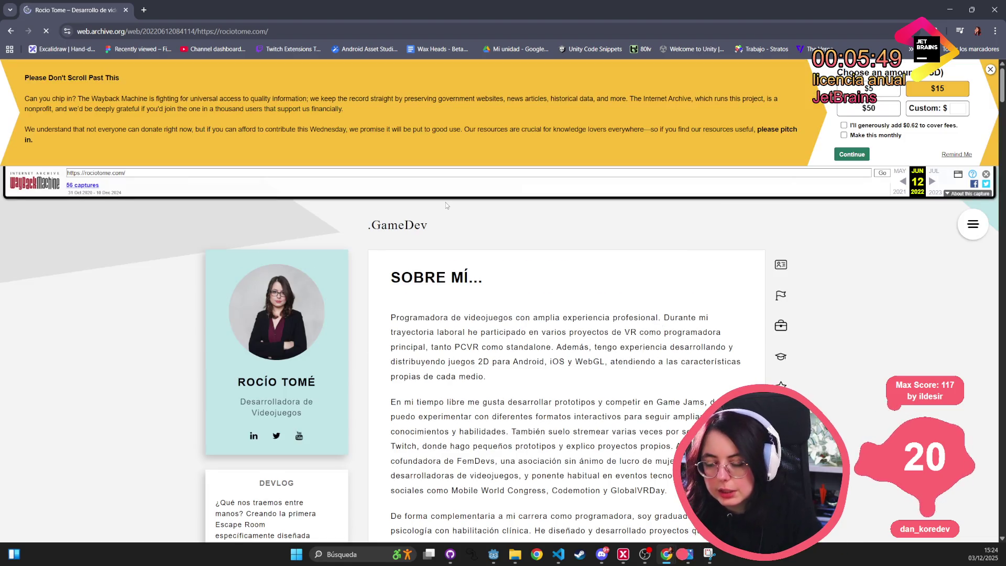
pyautogui.scroll(-14, 677, 382)
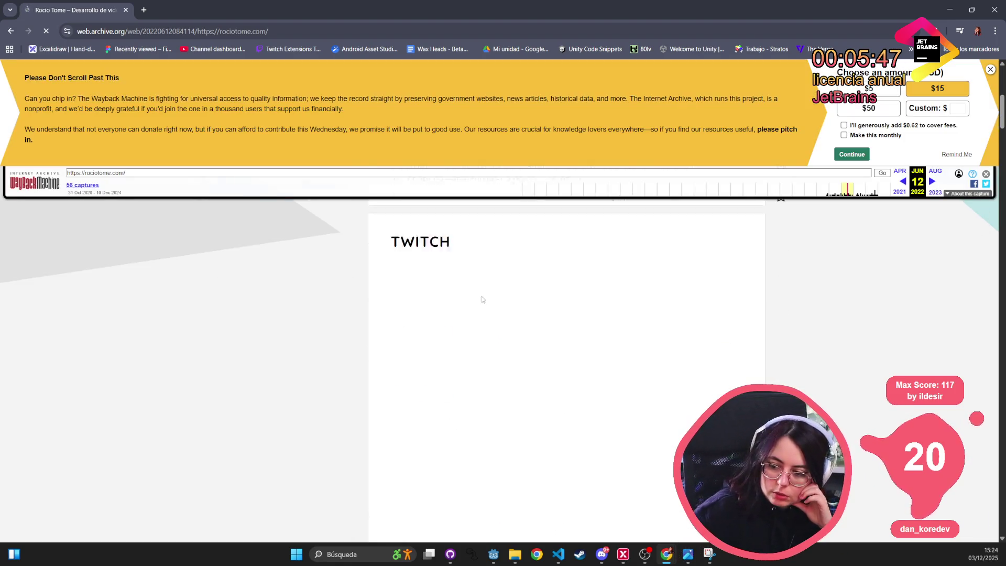
pyautogui.scroll(3, 604, 272)
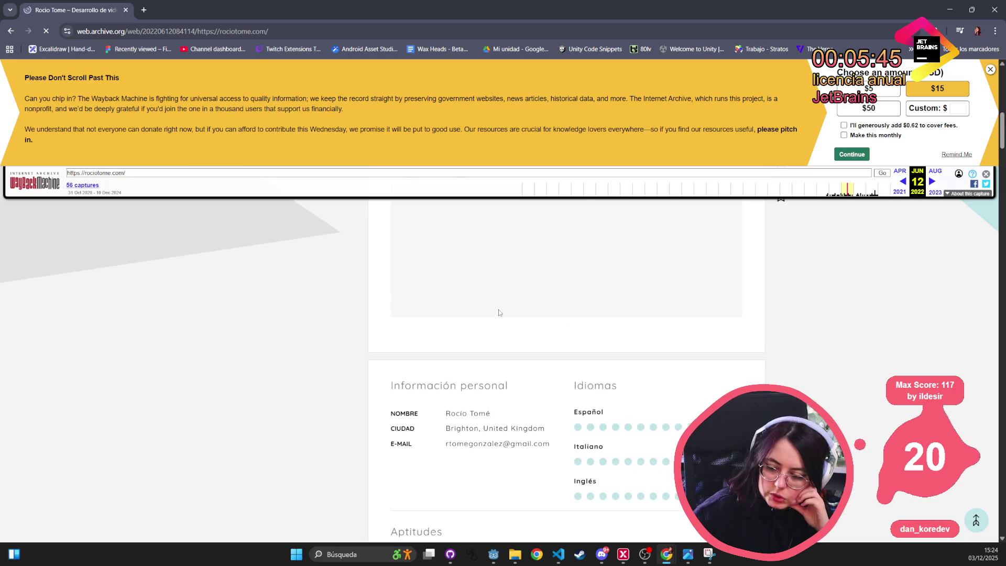
pyautogui.scroll(-12, 498, 313)
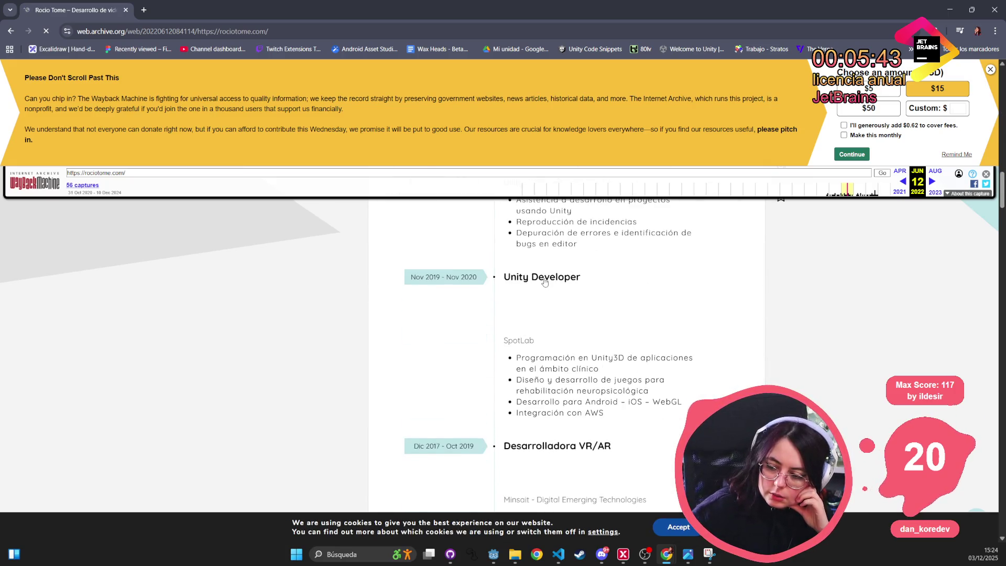
pyautogui.scroll(-15, 544, 282)
pyautogui.scroll(-10, 539, 275)
pyautogui.scroll(-6, 474, 293)
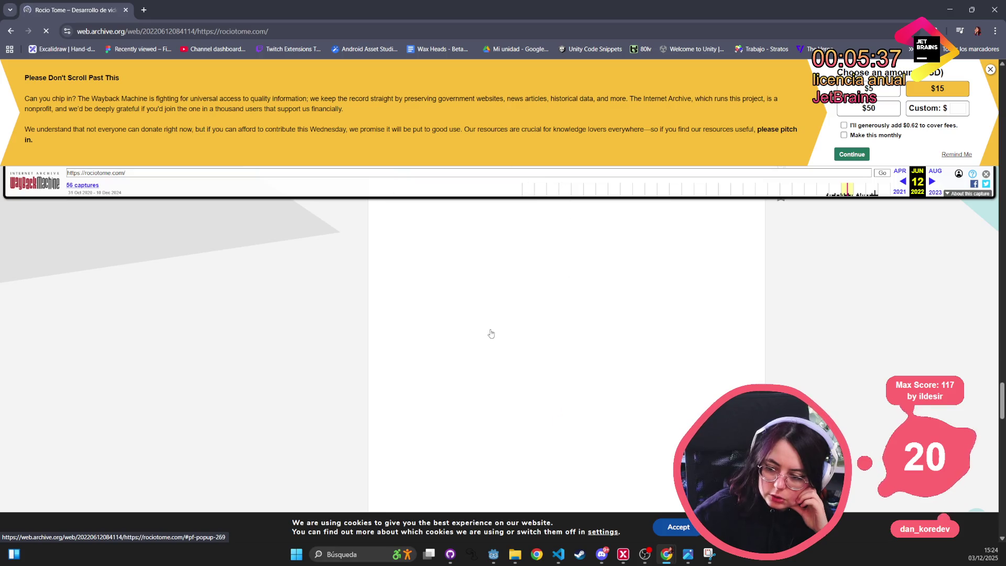
pyautogui.scroll(-8, 489, 327)
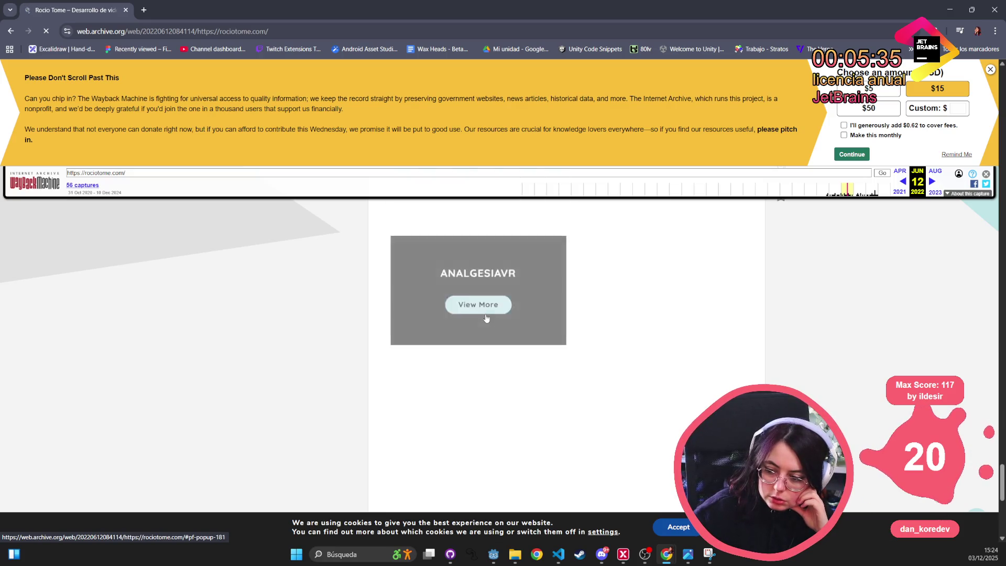
pyautogui.scroll(-8, 477, 321)
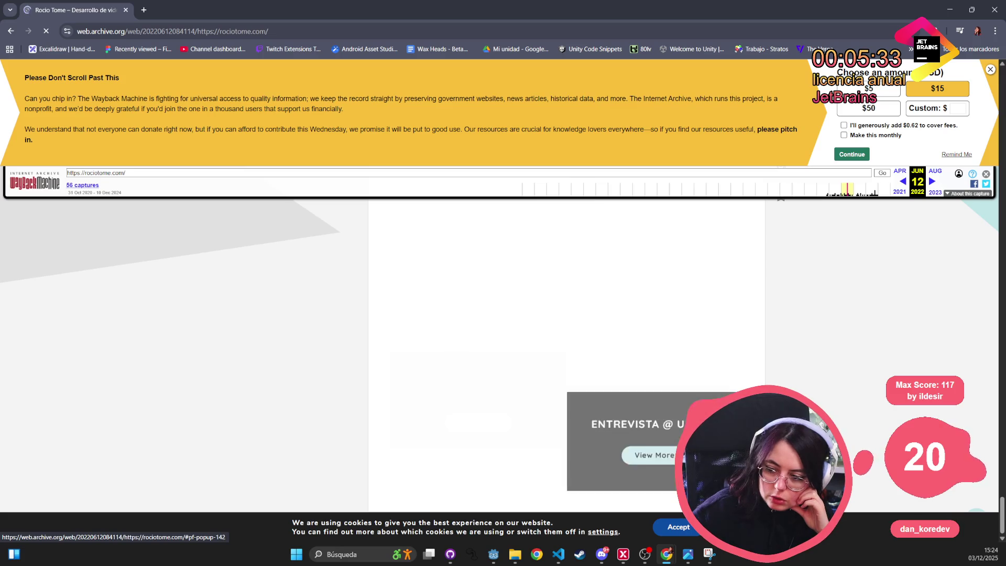
# - Scroll back up through the Sobre mí and Twitch sections, then jump to the skills section
pyautogui.scroll(5, 493, 326)
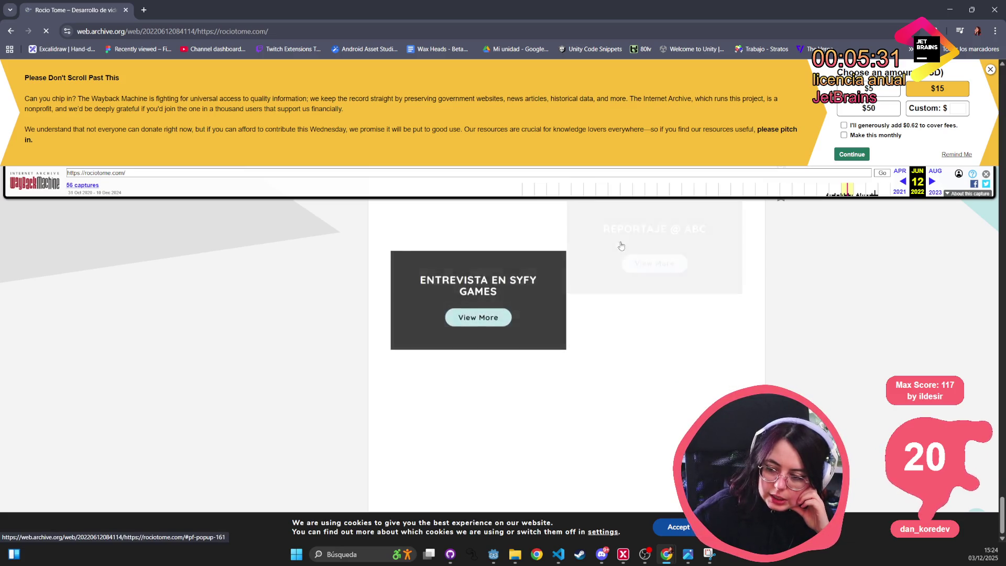
pyautogui.scroll(5, 580, 330)
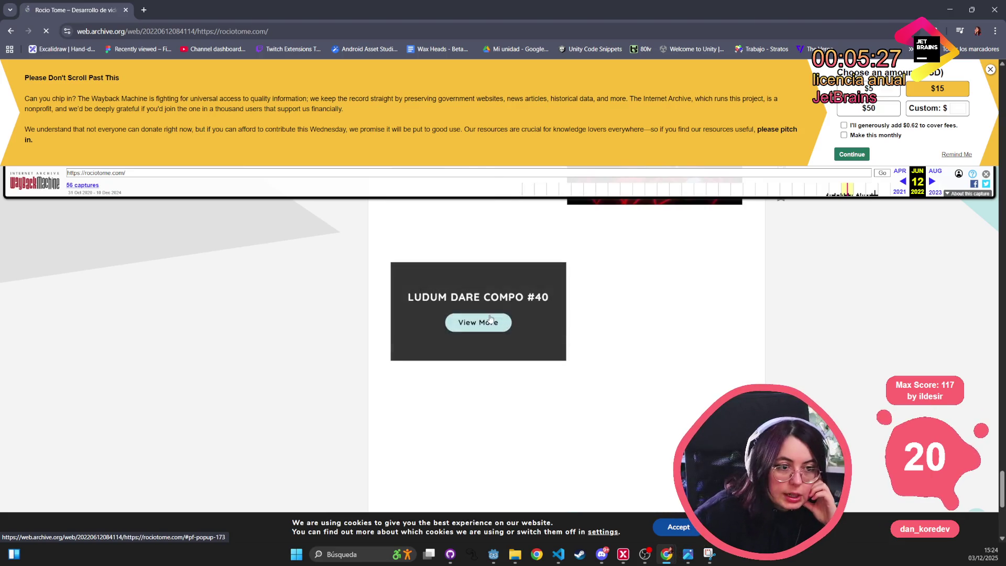
pyautogui.scroll(10, 835, 404)
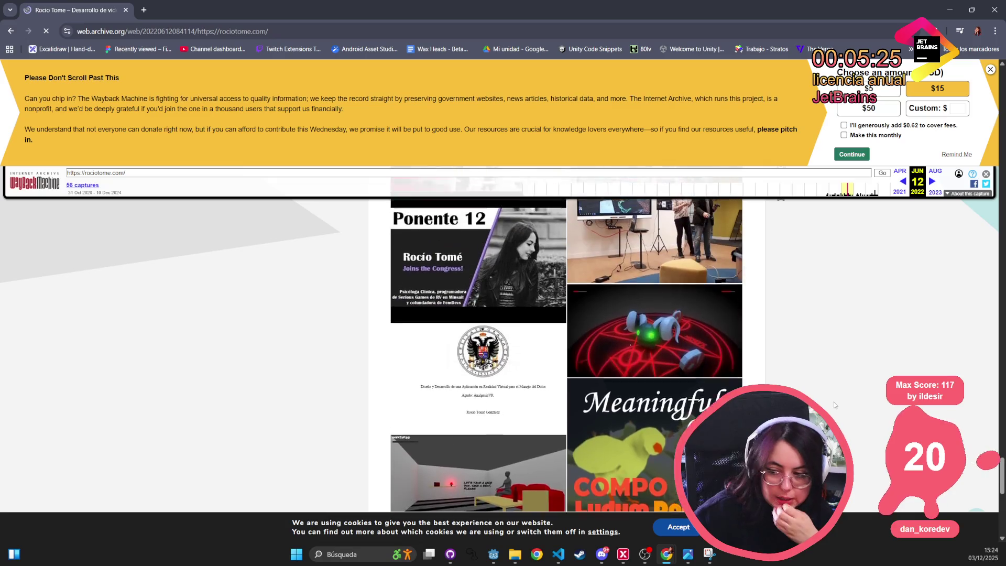
pyautogui.scroll(10, 839, 383)
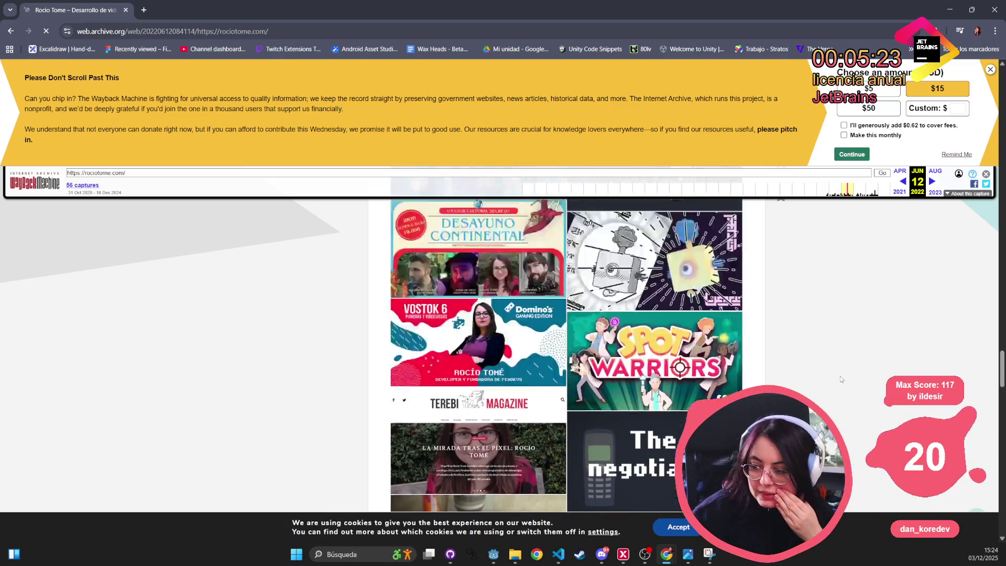
pyautogui.scroll(15, 839, 375)
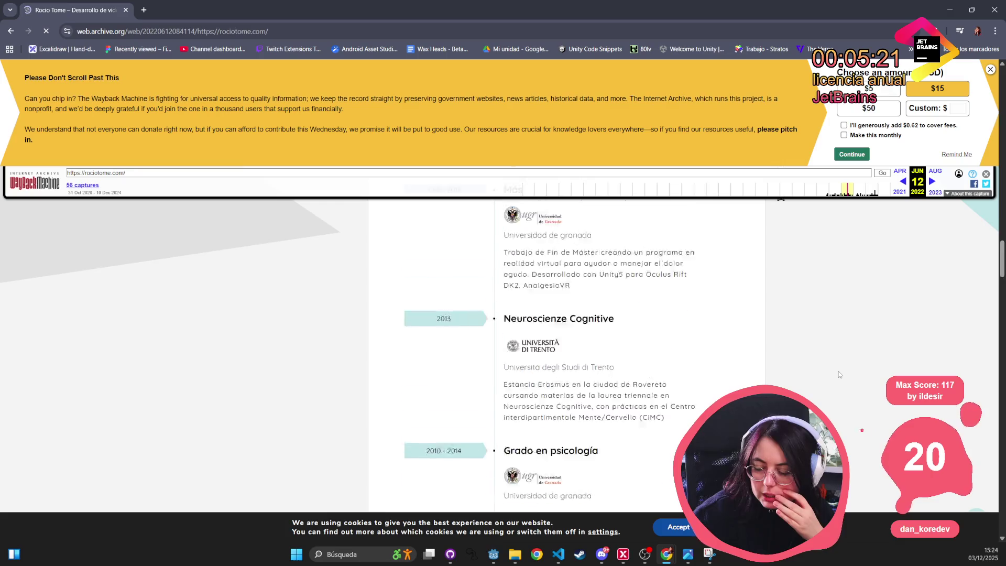
pyautogui.scroll(15, 839, 374)
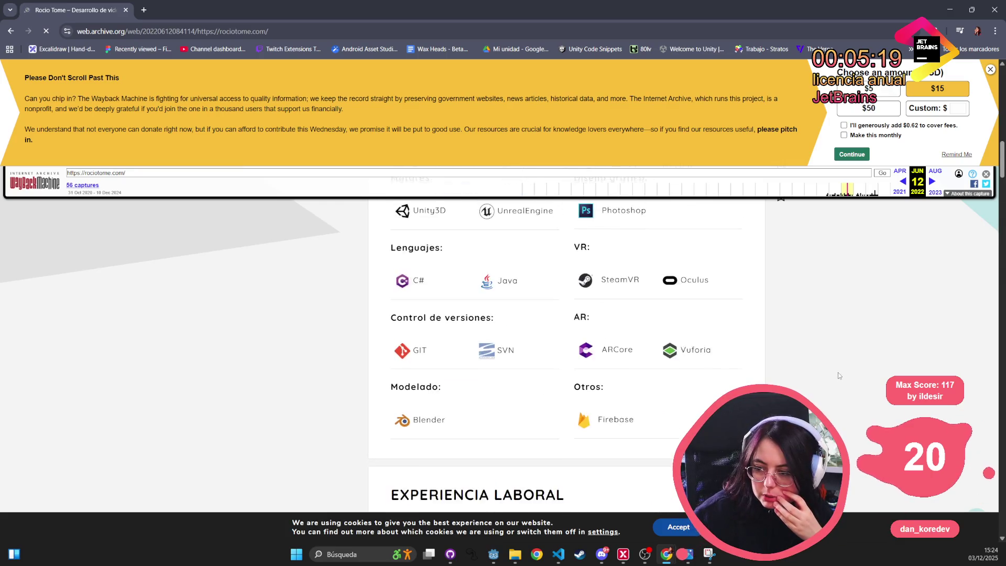
pyautogui.scroll(-6, 831, 364)
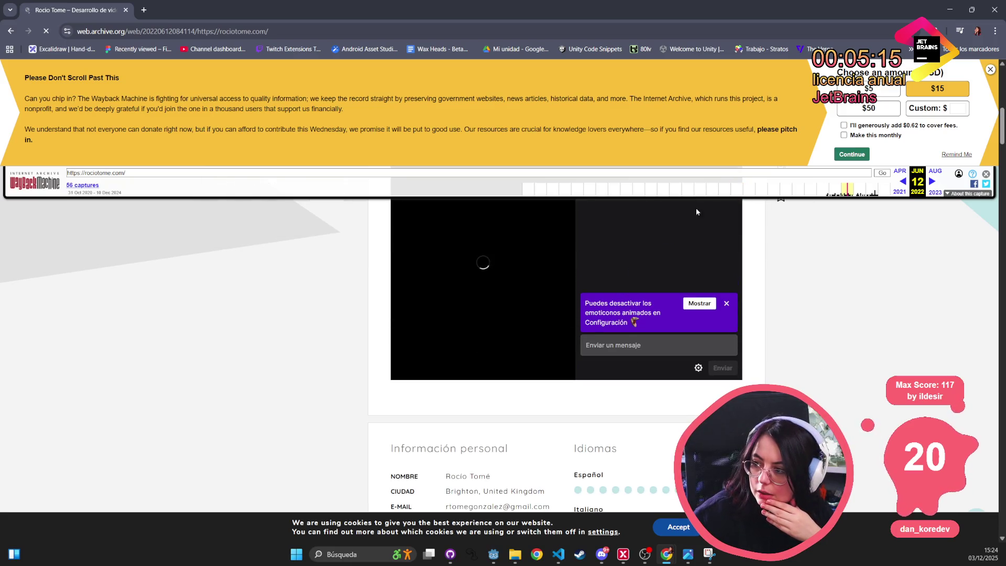
pyautogui.scroll(6, 914, 356)
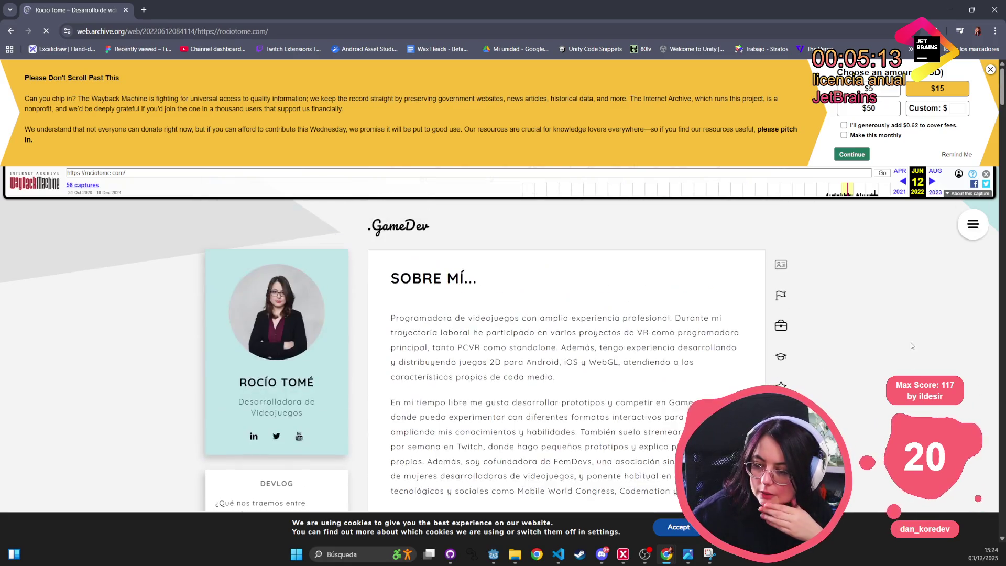
pyautogui.click(791, 301)
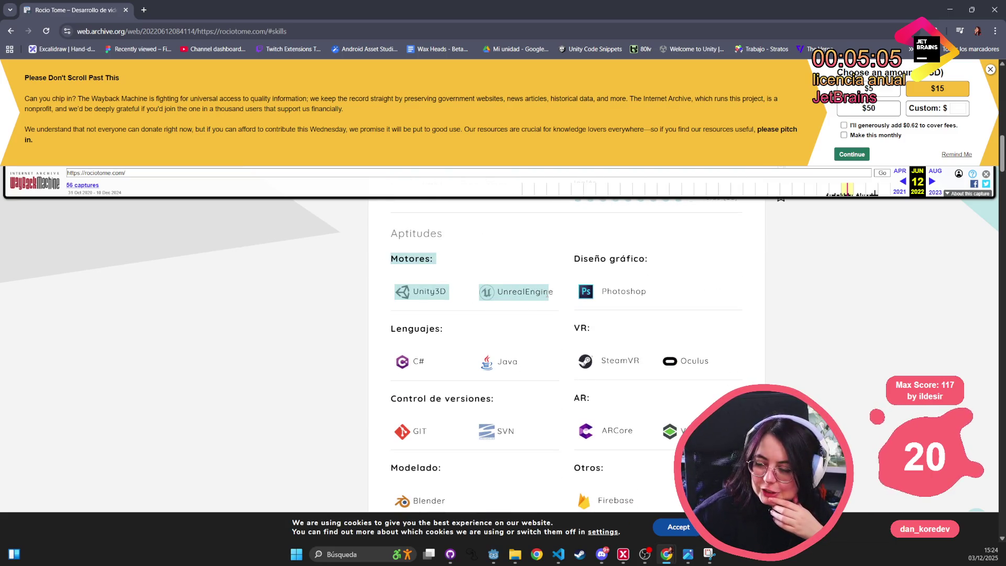
# - Scroll through the skills section down to the Otros proyectos list
pyautogui.scroll(-3, 835, 314)
pyautogui.scroll(-15, 834, 315)
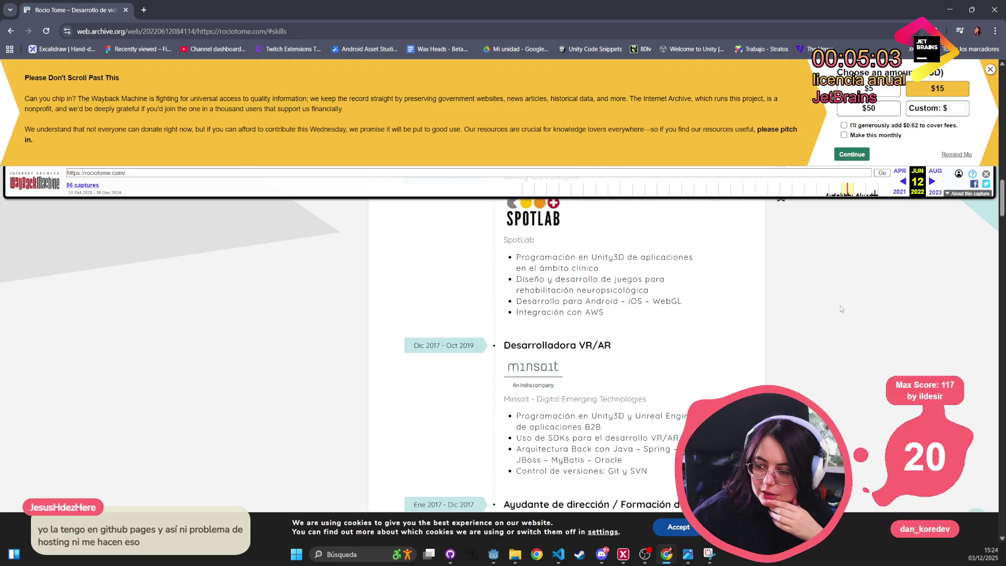
pyautogui.scroll(-10, 838, 309)
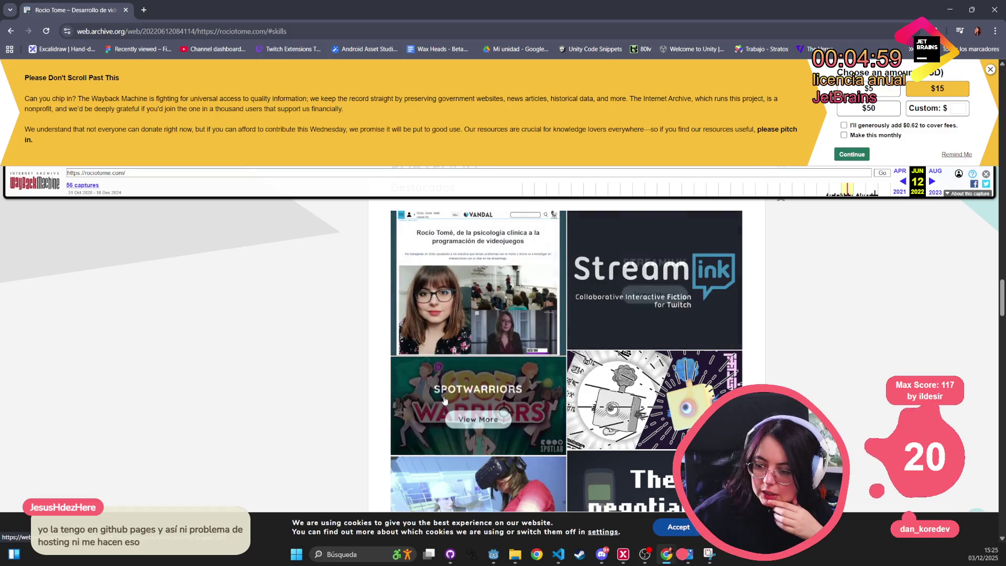
pyautogui.scroll(-15, 413, 446)
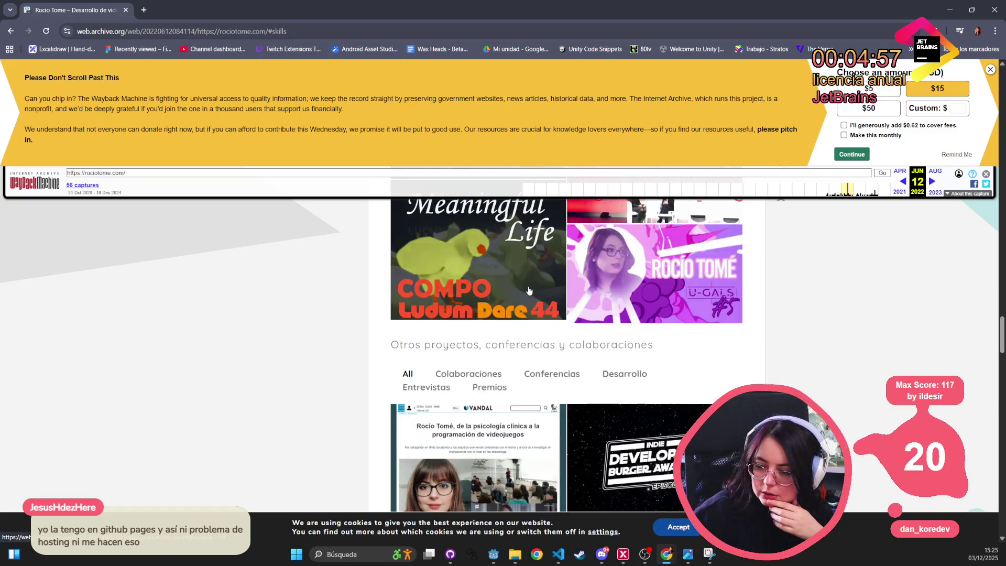
pyautogui.scroll(4, 481, 340)
# - Filter Otros proyectos by Colaboraciones, Conferencias, Desarrollo, Entrevistas and Premios, then show all
pyautogui.click(475, 376)
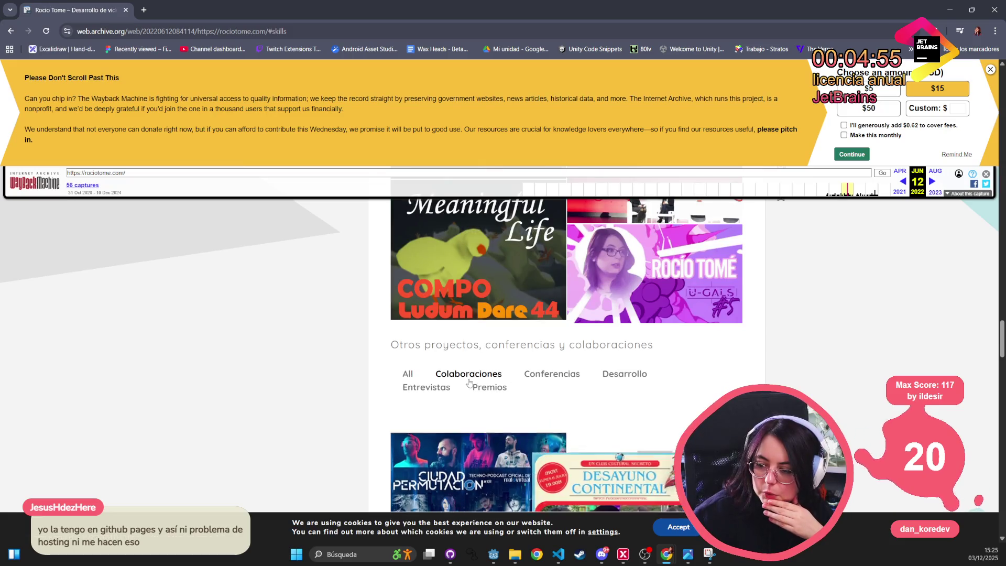
pyautogui.scroll(-1, 476, 373)
pyautogui.click(551, 325)
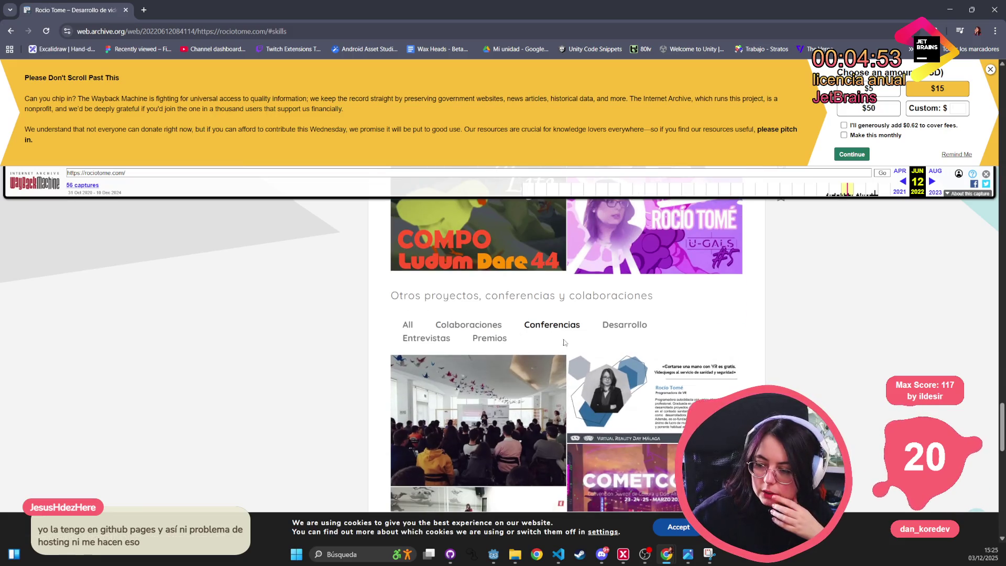
pyautogui.click(624, 325)
pyautogui.click(426, 338)
pyautogui.click(490, 339)
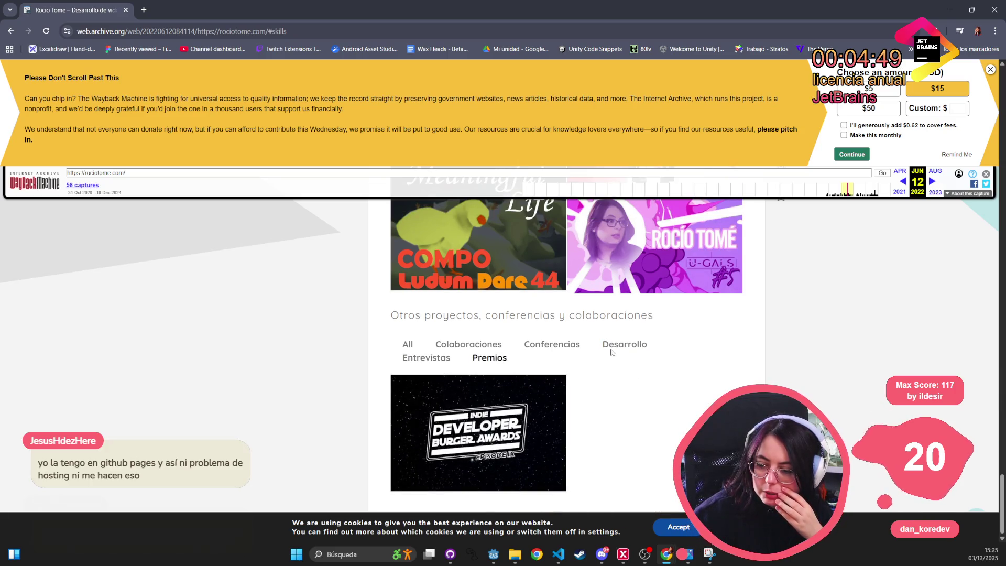
pyautogui.click(408, 345)
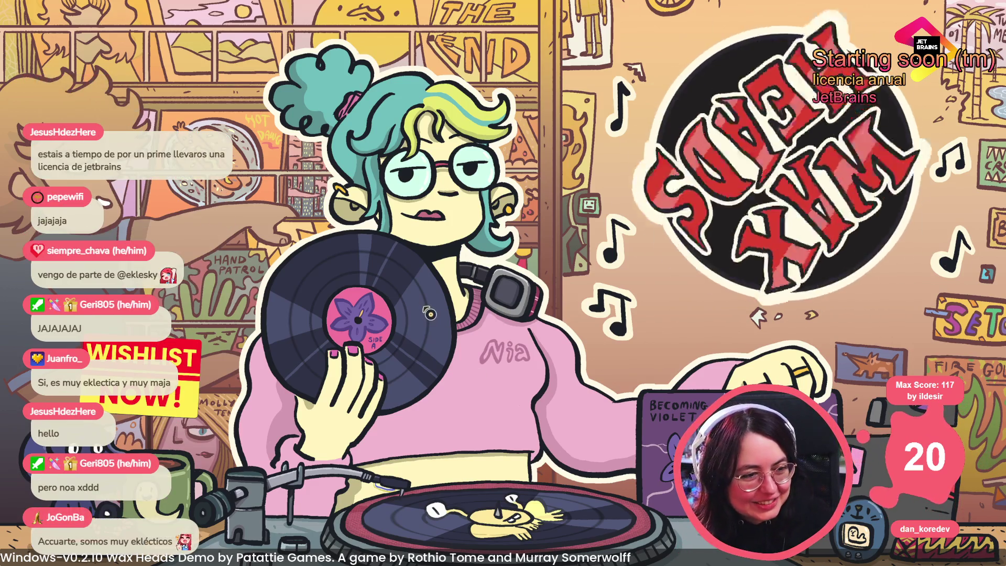
# - Bring up the main menu and continue the Side D - Track 15 save
pyautogui.click(166, 31)
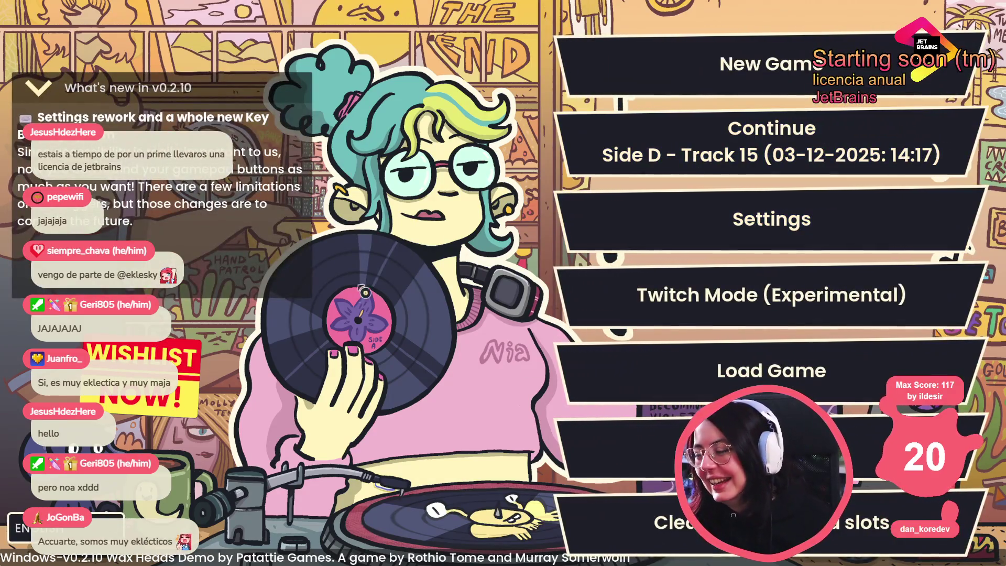
pyautogui.click(581, 152)
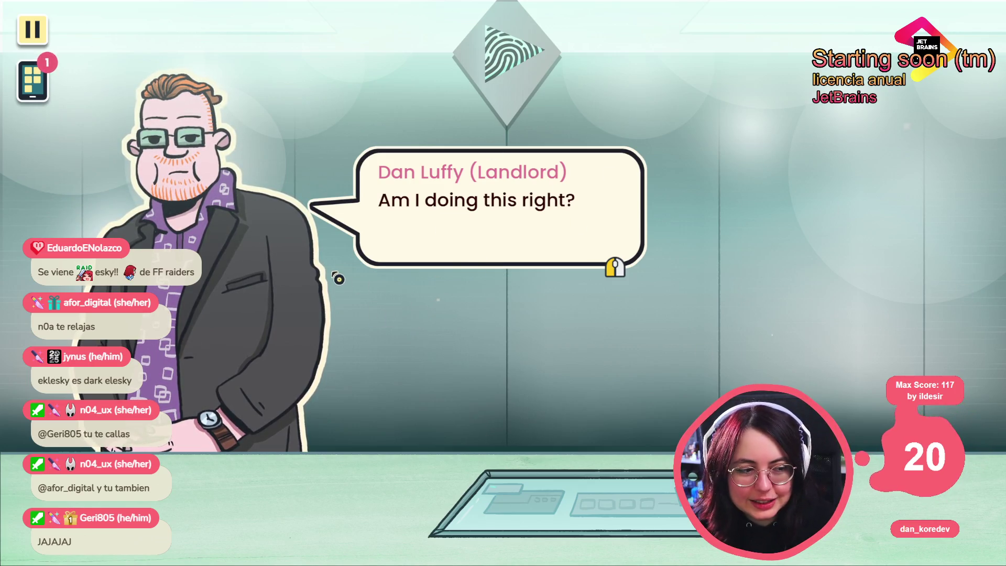
# - Read the news article on the phone, then return to the landlord conversation
pyautogui.click(314, 270)
pyautogui.click(32, 80)
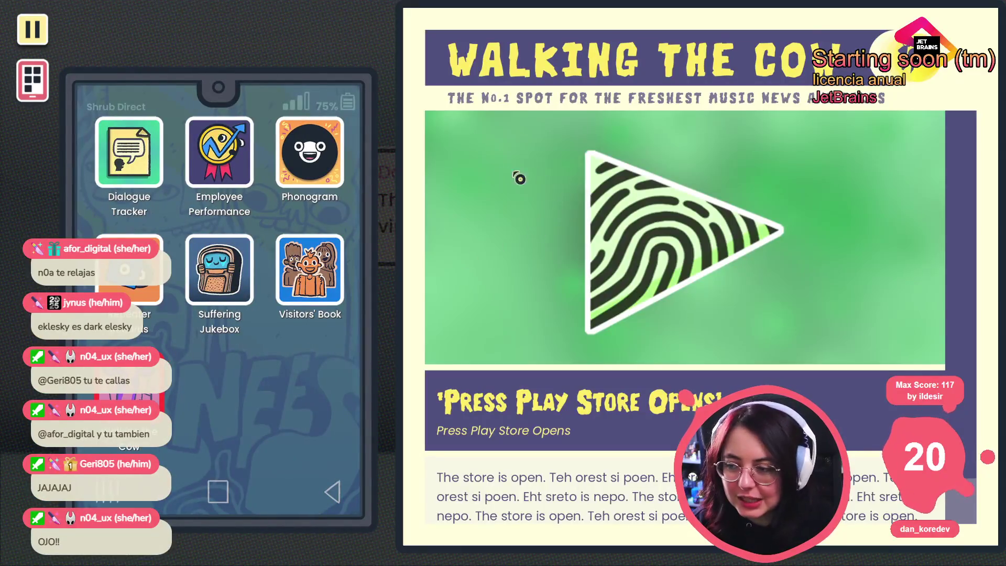
pyautogui.click(120, 346)
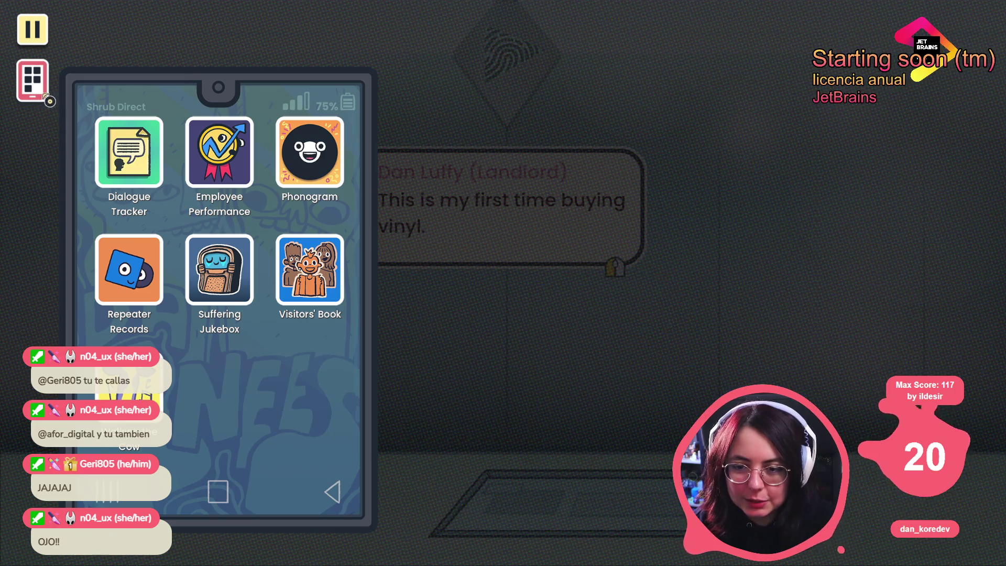
pyautogui.click(45, 97)
# - Click through the landlord's explanation of the music he wants and choose Look for record
pyautogui.click(355, 219)
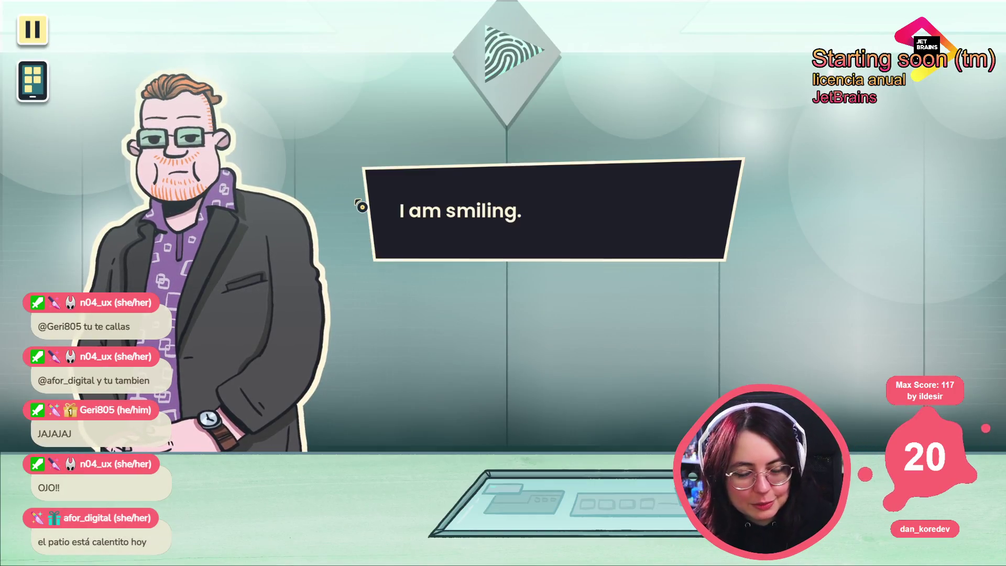
pyautogui.click(417, 213)
pyautogui.click(459, 220)
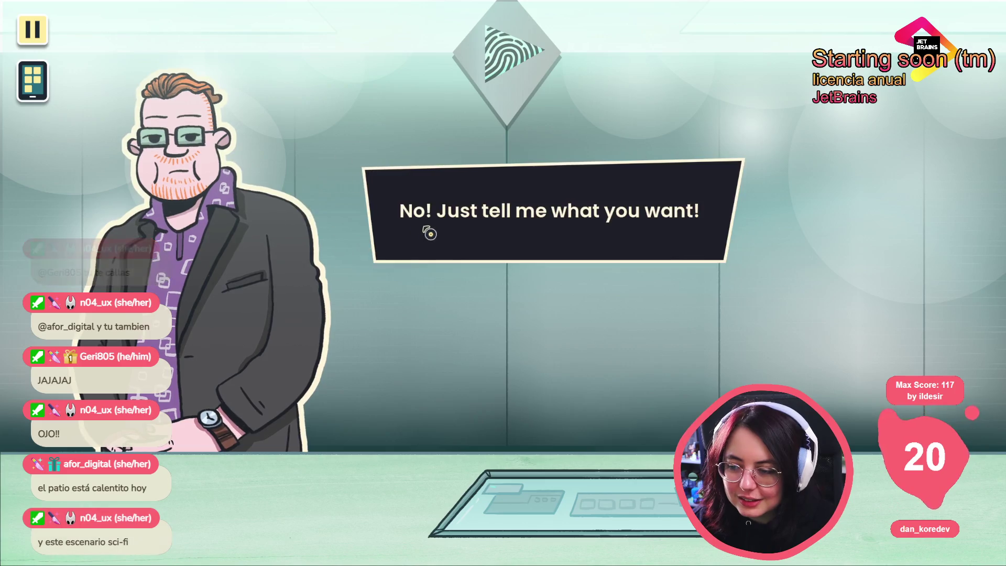
pyautogui.click(445, 240)
pyautogui.click(450, 238)
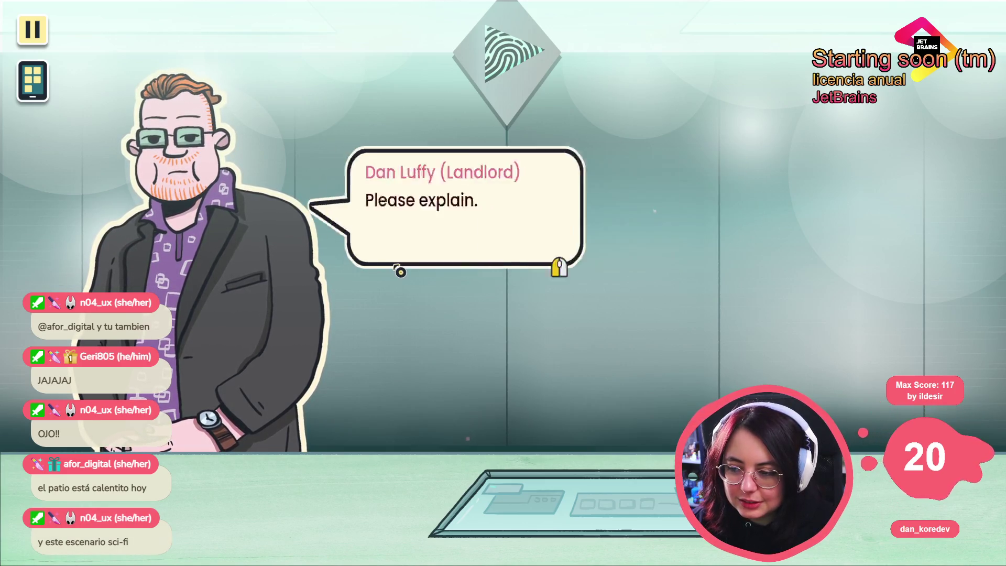
pyautogui.click(402, 267)
pyautogui.click(439, 227)
pyautogui.click(345, 296)
pyautogui.click(356, 284)
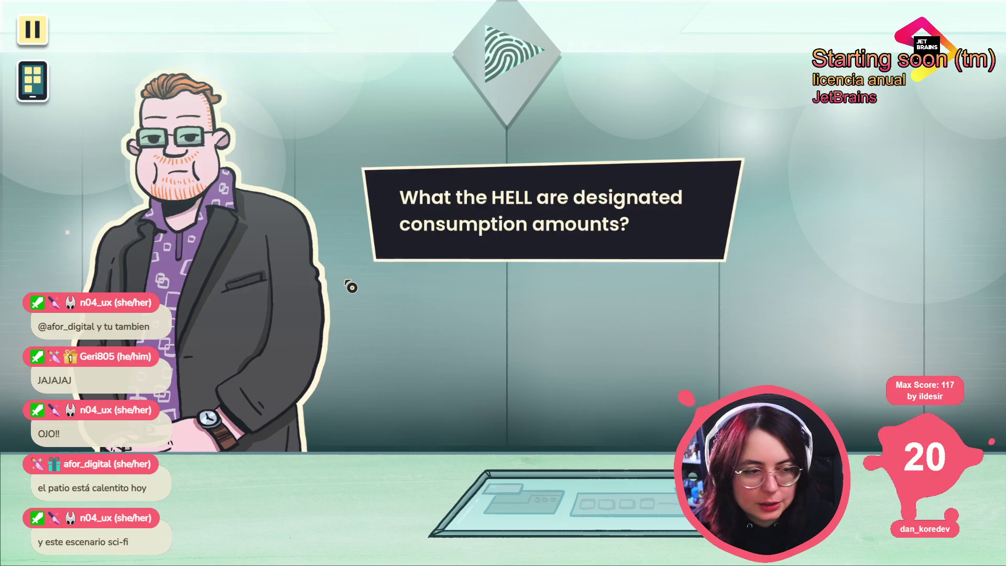
pyautogui.click(450, 246)
pyautogui.click(441, 250)
pyautogui.click(410, 209)
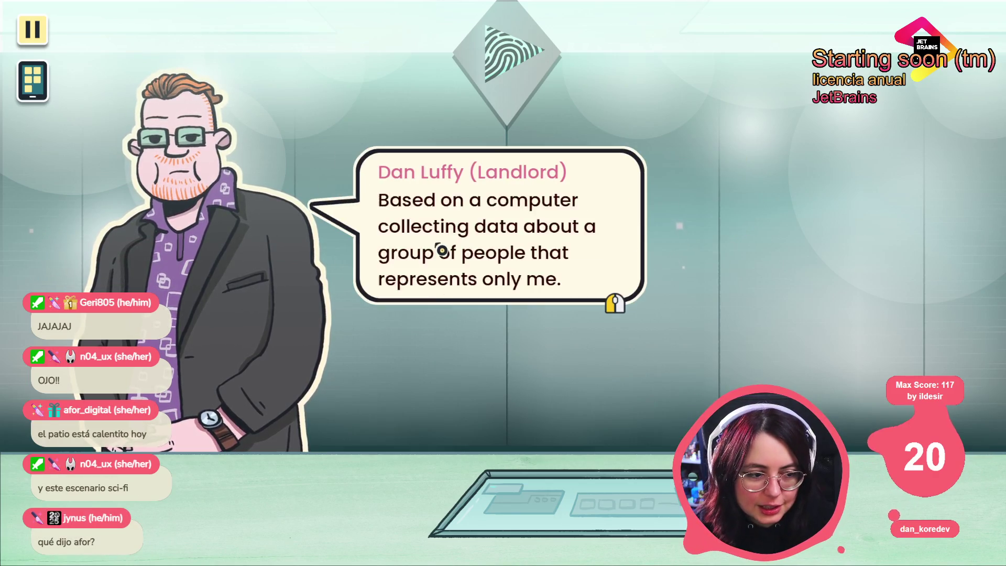
pyautogui.click(440, 249)
pyautogui.click(439, 249)
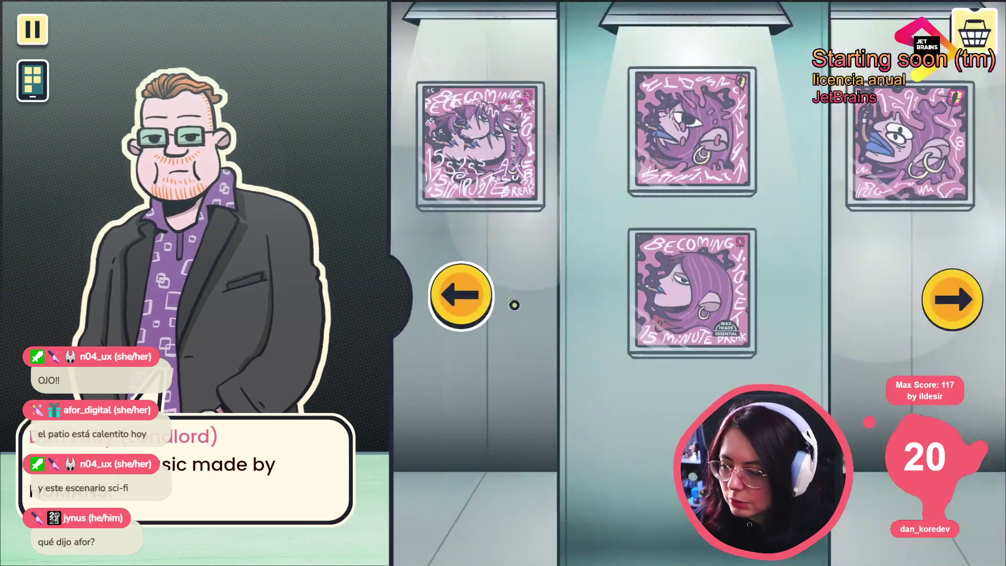
# - Browse the pink album wall, inspecting 15 Minute Break and a glitched record
pyautogui.click(484, 286)
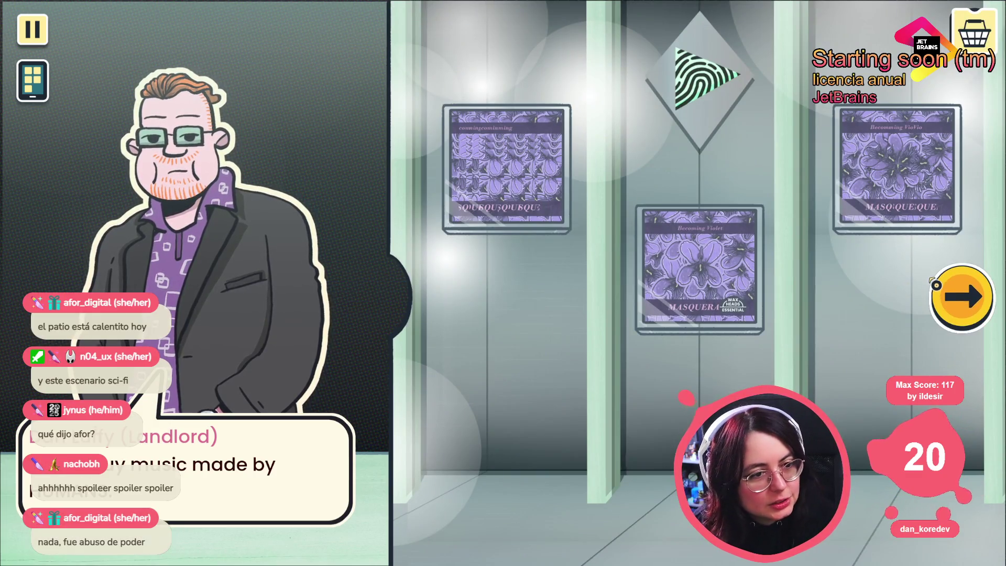
pyautogui.click(945, 292)
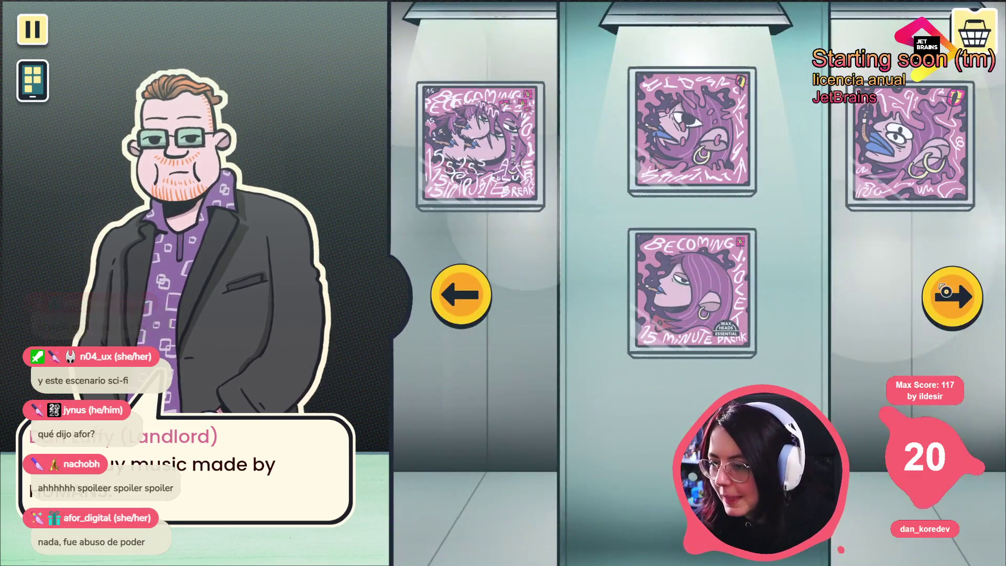
pyautogui.click(462, 165)
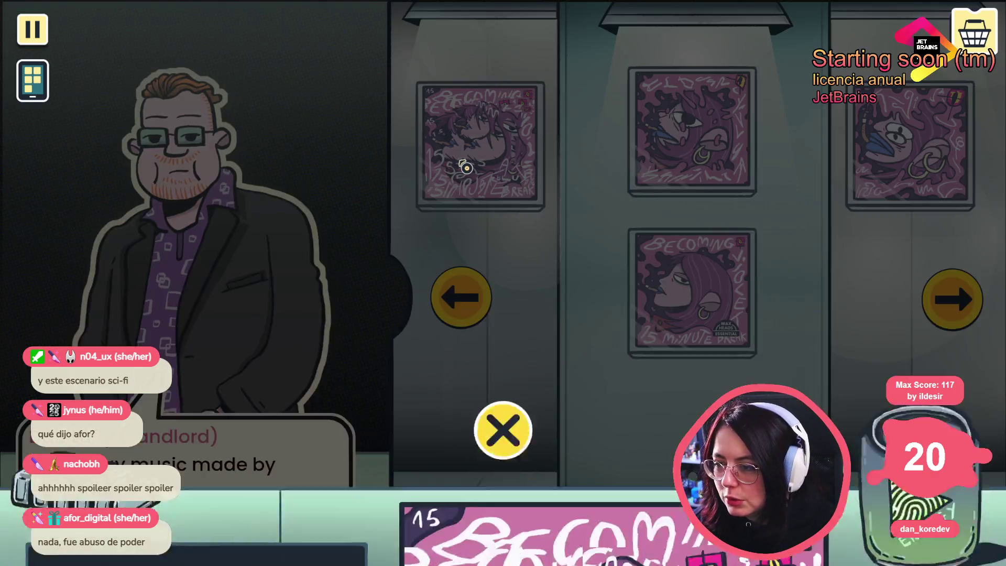
pyautogui.click(188, 371)
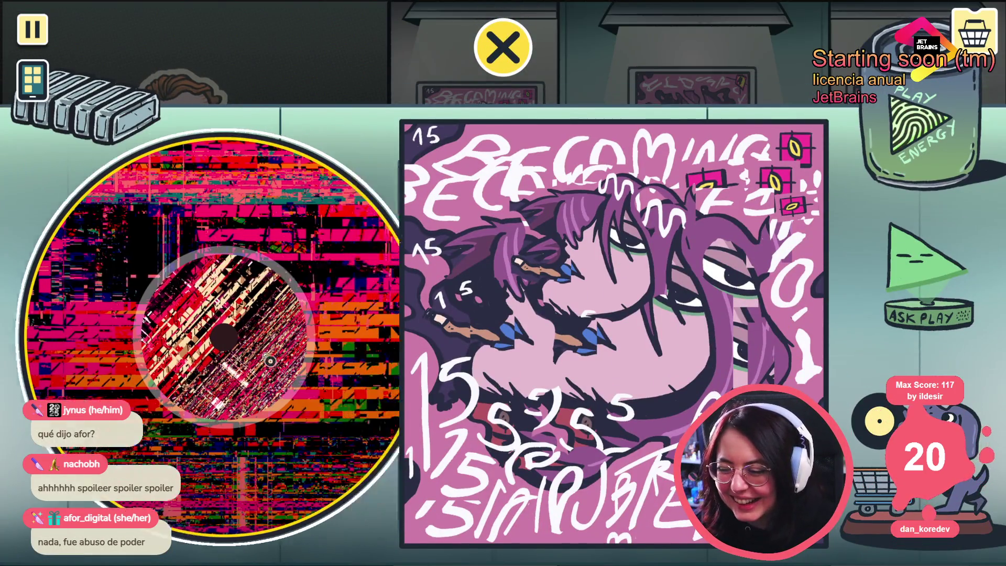
pyautogui.click(503, 48)
pyautogui.click(508, 157)
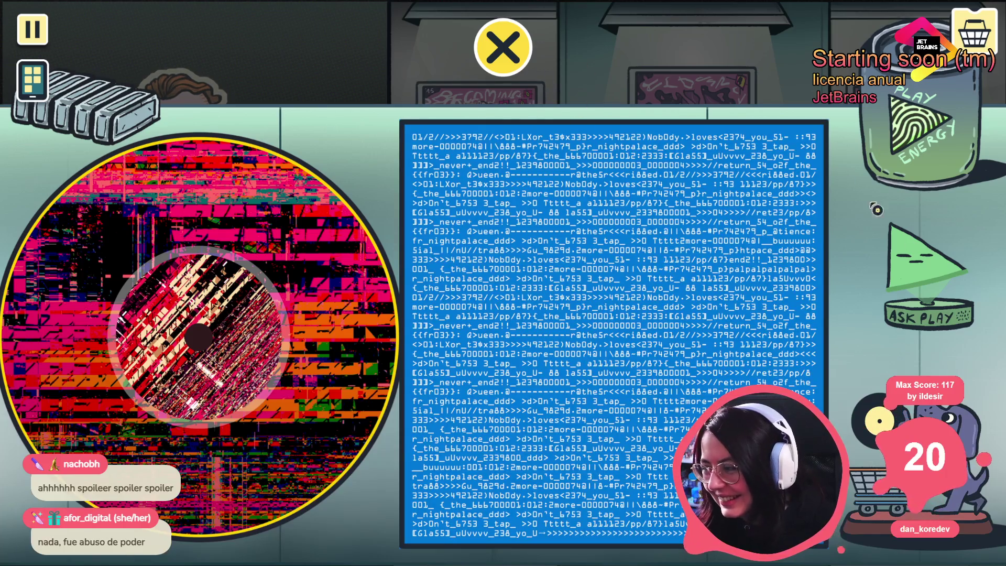
pyautogui.click(513, 70)
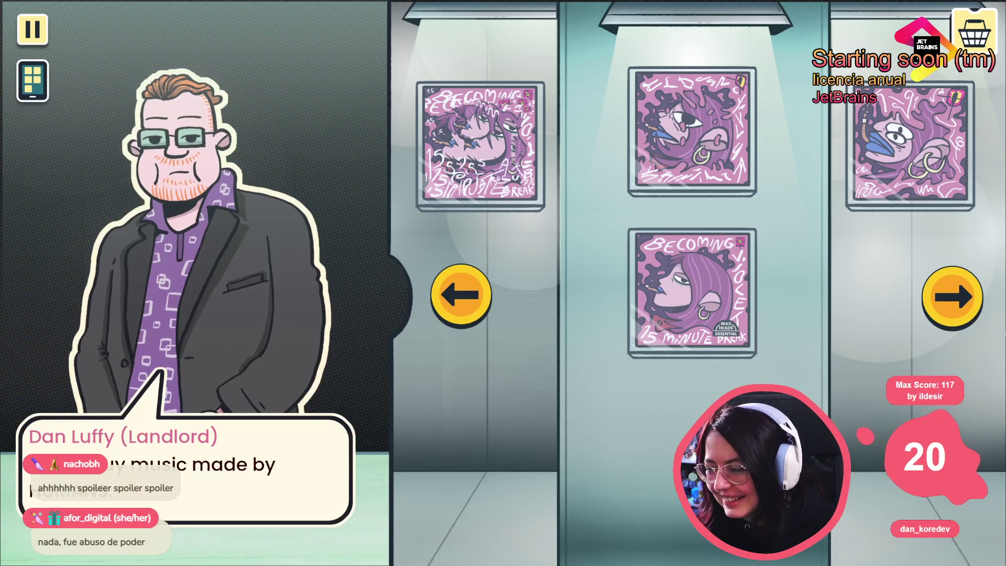
# - Move to the three-album wall, inspect Dove Can Still Fly and take it to checkout
pyautogui.click(947, 323)
pyautogui.click(978, 315)
pyautogui.click(963, 298)
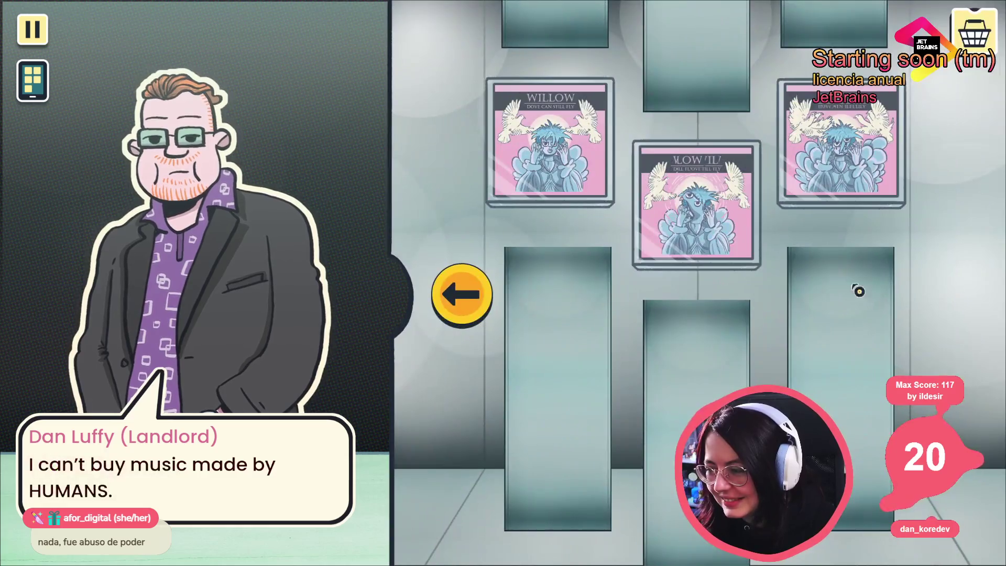
pyautogui.click(675, 210)
pyautogui.click(504, 40)
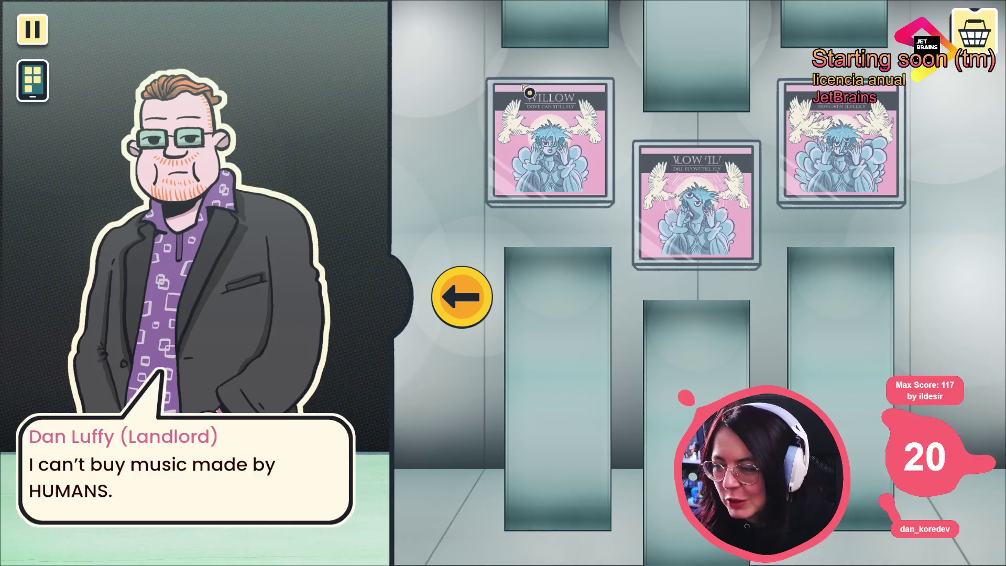
pyautogui.click(528, 58)
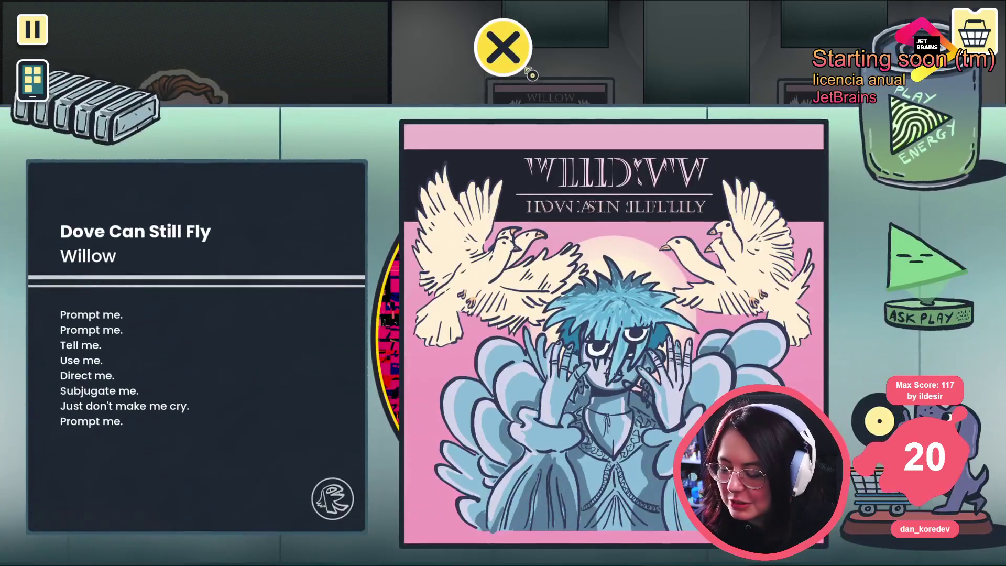
pyautogui.click(528, 71)
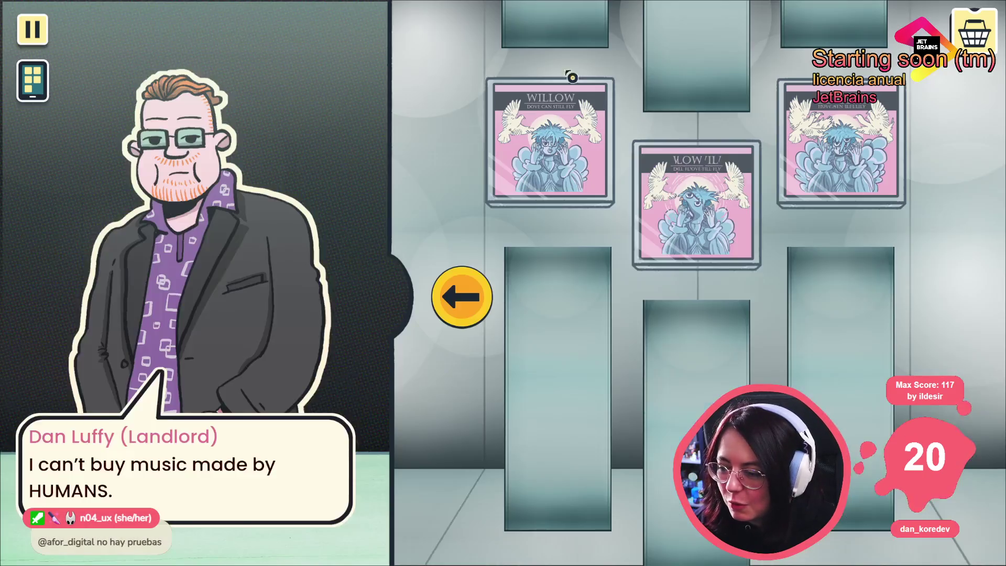
pyautogui.click(745, 233)
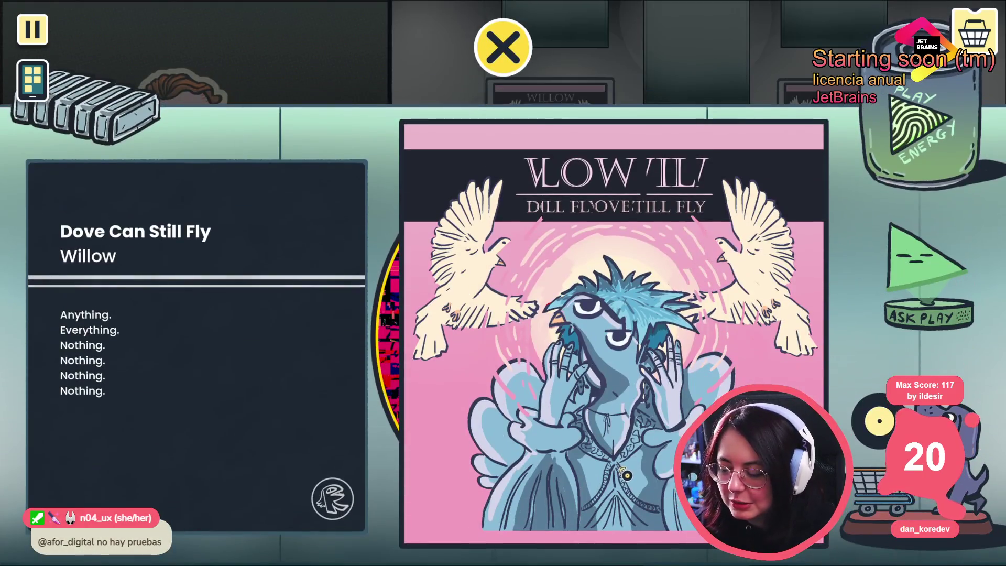
pyautogui.click(576, 316)
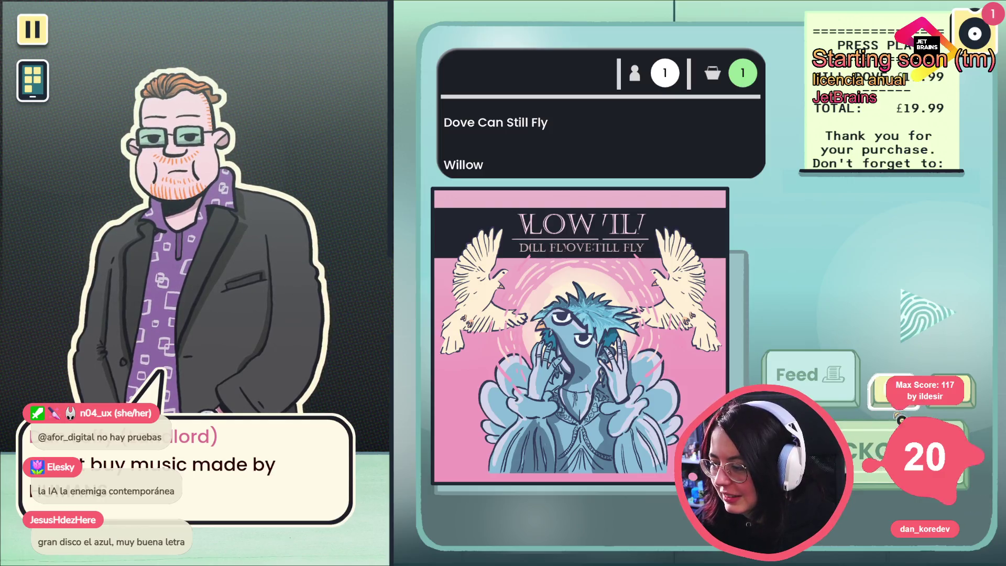
# - Recommend the album to the landlord and finish his visit
pyautogui.click(901, 392)
pyautogui.click(374, 301)
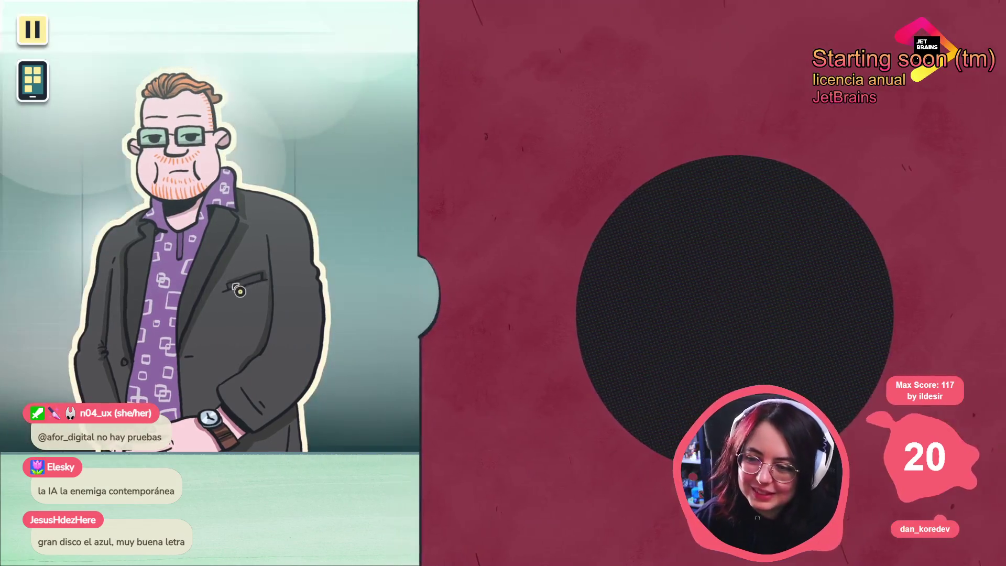
pyautogui.click(413, 328)
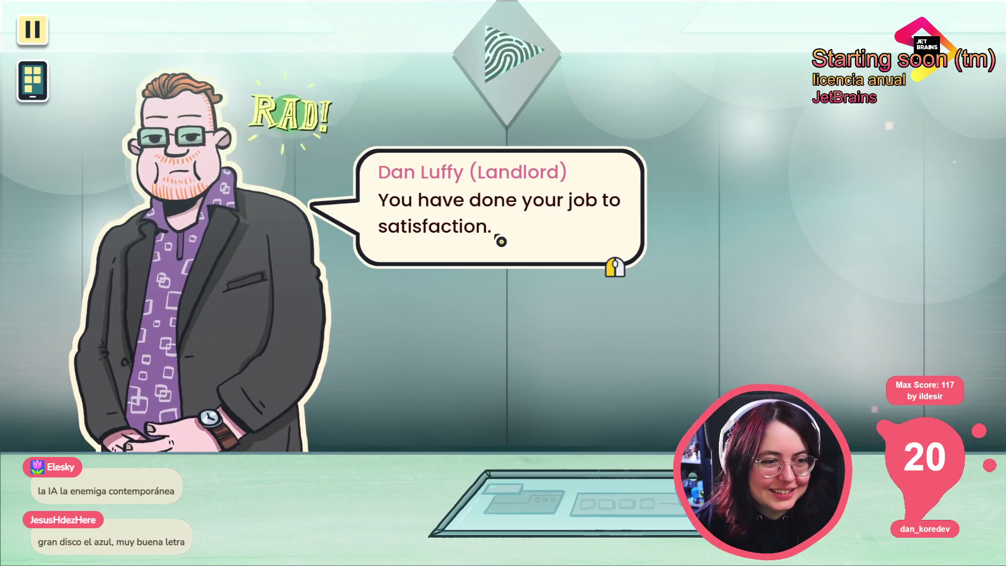
pyautogui.click(500, 241)
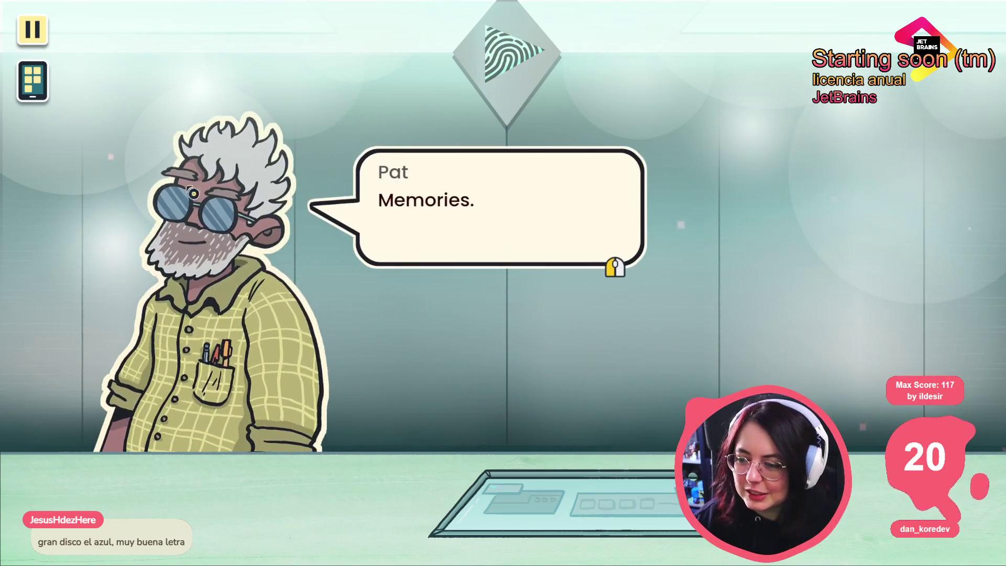
# - Scroll up the Dialogue Tracker history, close the phone, then quit and relaunch the game
pyautogui.click(33, 81)
pyautogui.click(158, 147)
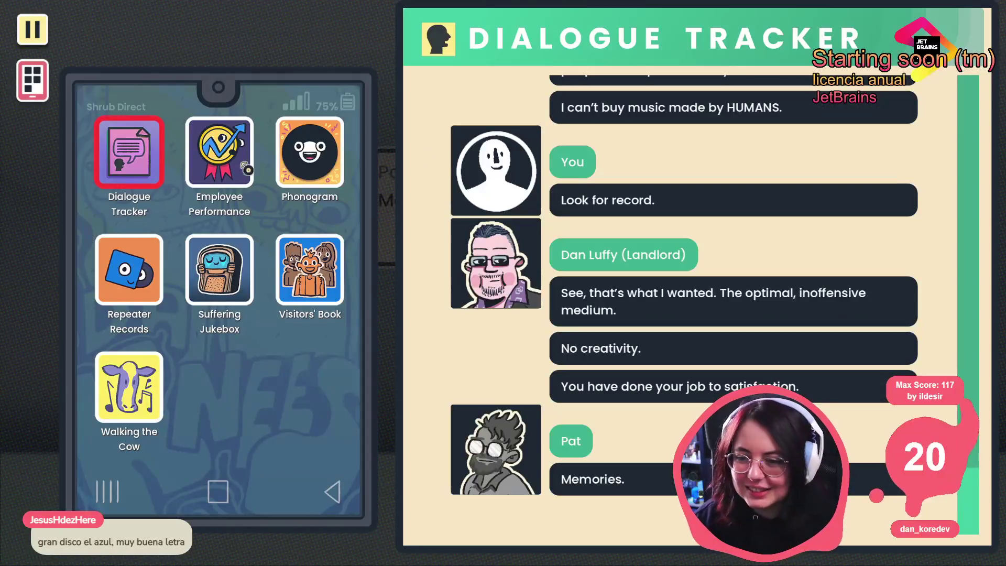
pyautogui.scroll(10, 618, 224)
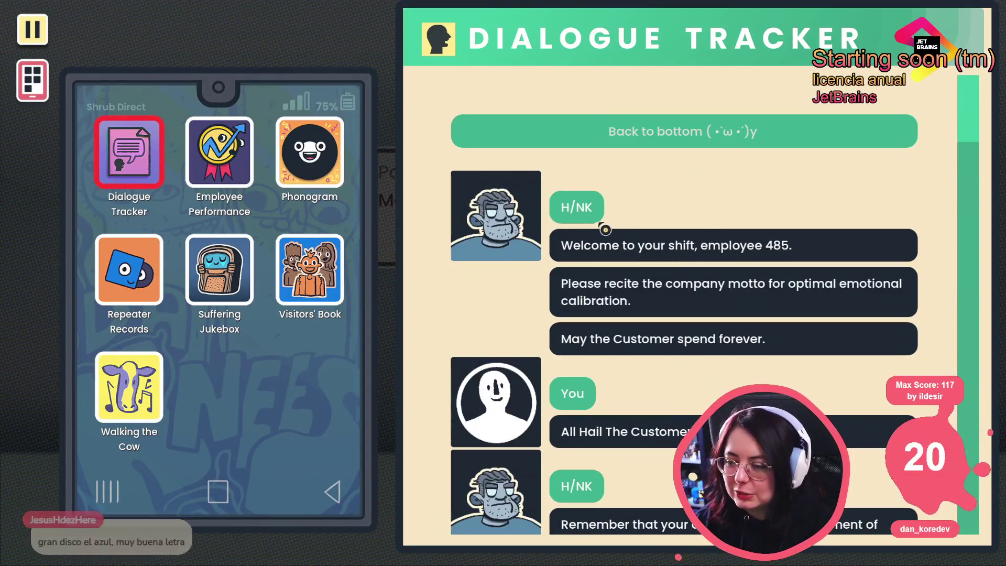
pyautogui.press('Escape')
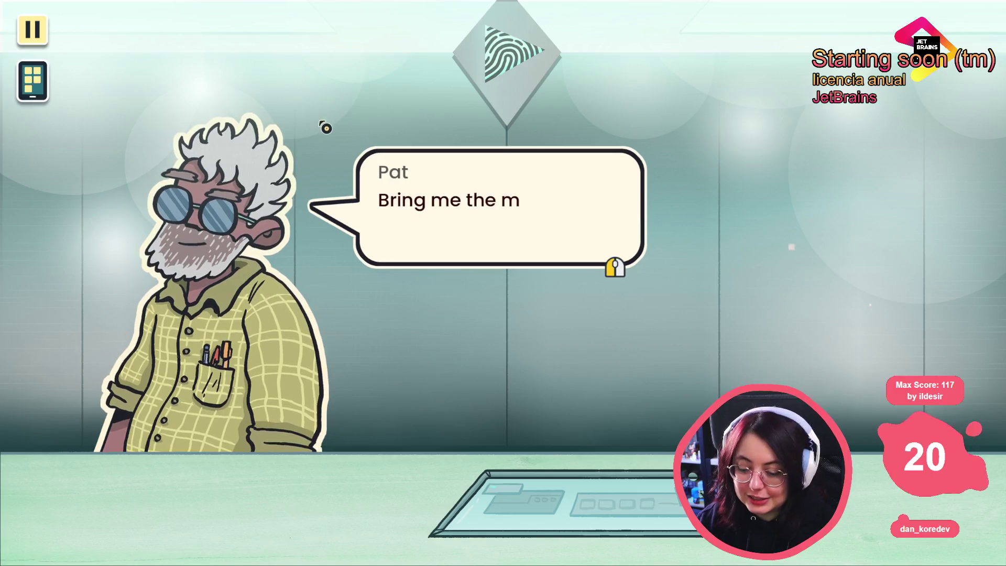
pyautogui.hotkey('alt', 'F4')
pyautogui.click(876, 22)
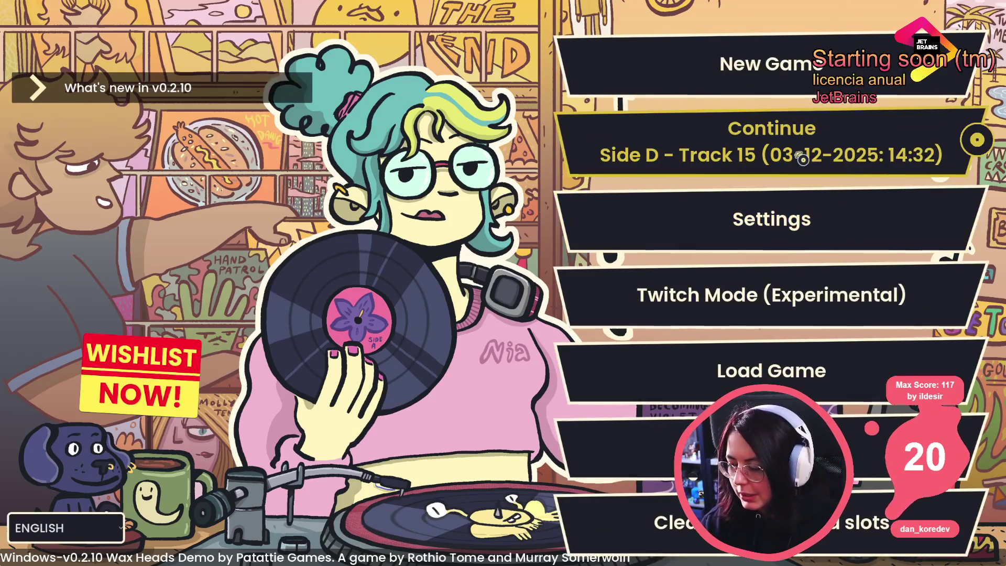
# - Start a new game in Flow Mode, confirming deletion of the auto-save
pyautogui.click(615, 102)
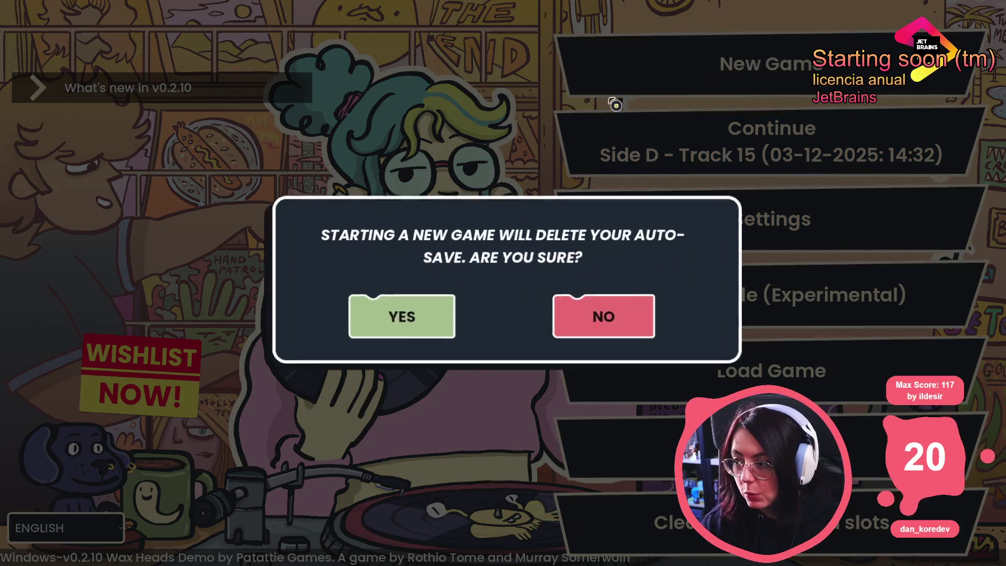
pyautogui.click(397, 299)
pyautogui.click(387, 226)
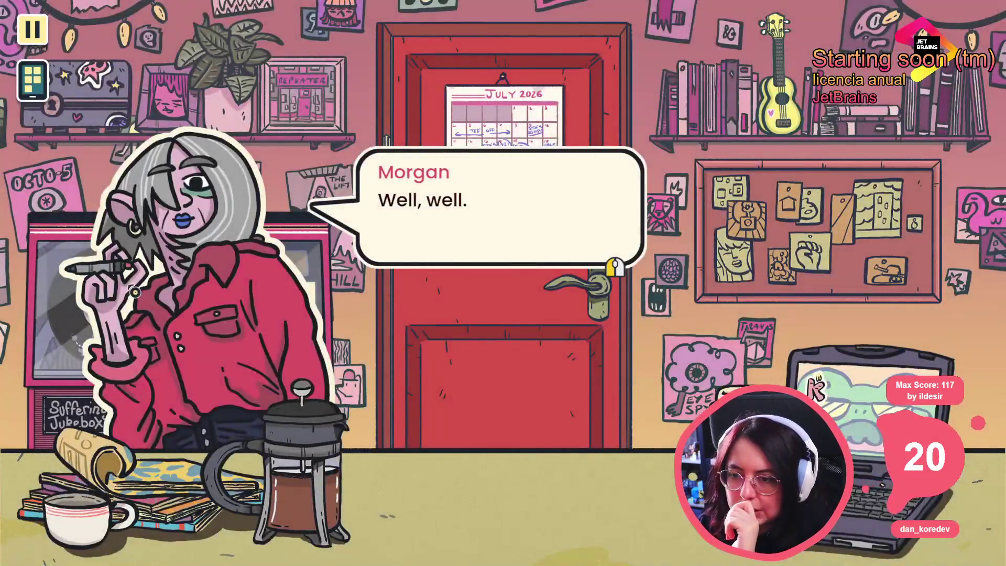
# - Answer Morgan with "Don't fire me!" and continue through the dialogue to the first-day line
pyautogui.click(426, 190)
pyautogui.click(423, 256)
pyautogui.click(423, 256)
pyautogui.click(534, 142)
pyautogui.click(543, 247)
# - Finish Morgan's introduction and zoom into the jukebox's song list
pyautogui.click(498, 236)
pyautogui.click(498, 238)
pyautogui.click(417, 254)
pyautogui.click(390, 261)
pyautogui.click(390, 260)
pyautogui.click(398, 263)
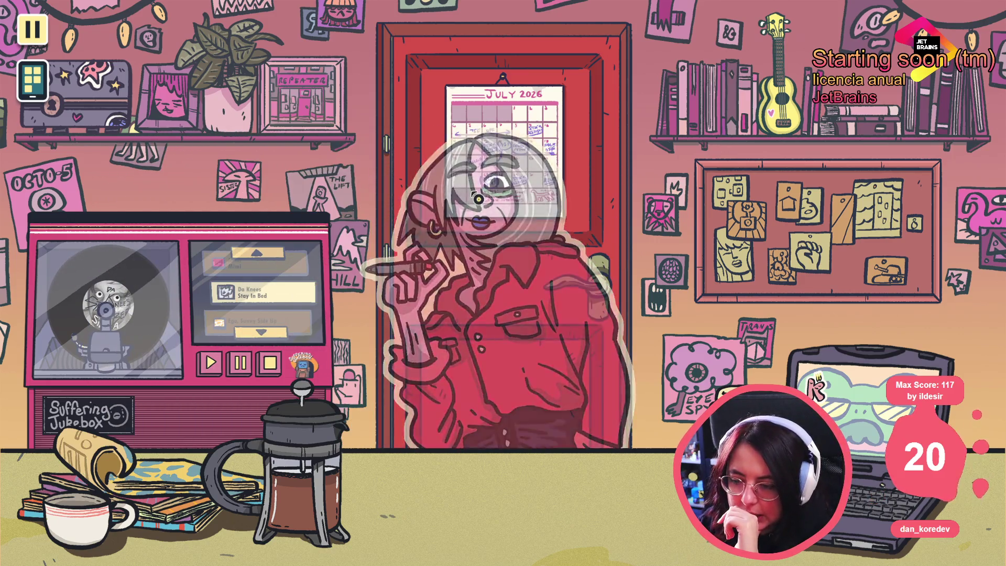
pyautogui.click(251, 304)
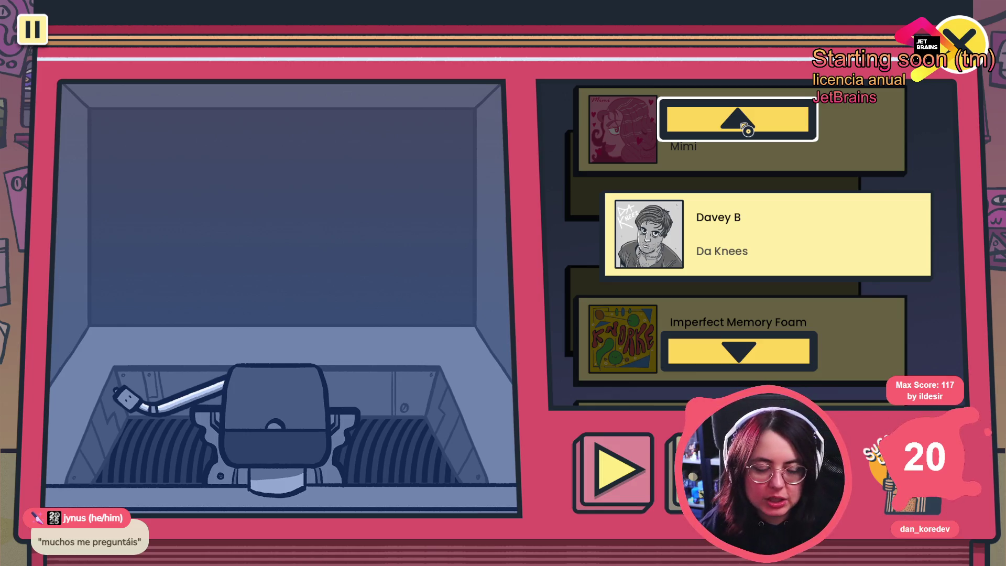
# - Cycle the jukebox list through Unstoppable, Imperfect Memory Foam and Davey B's Da Knees
pyautogui.click(738, 132)
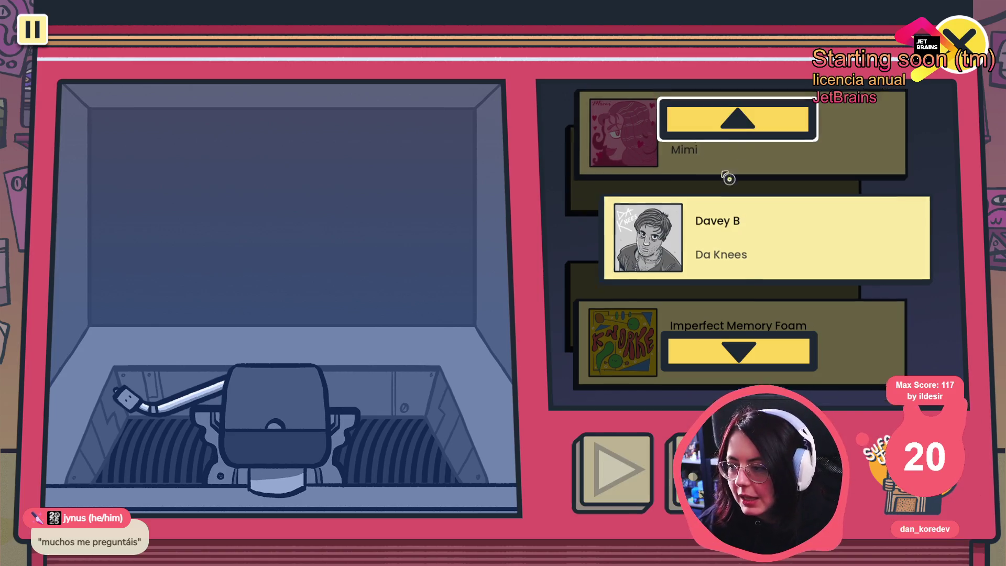
pyautogui.click(759, 132)
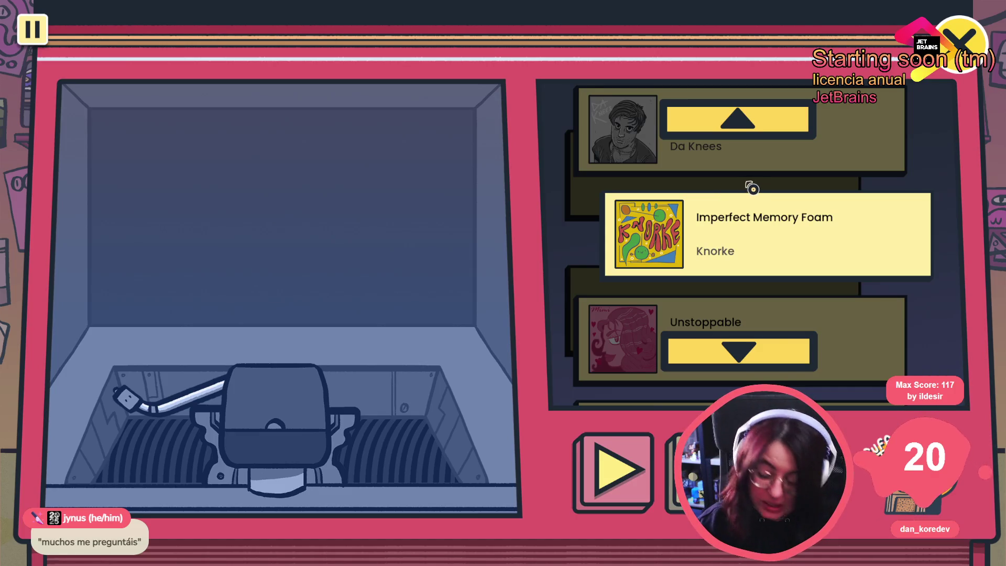
pyautogui.click(717, 128)
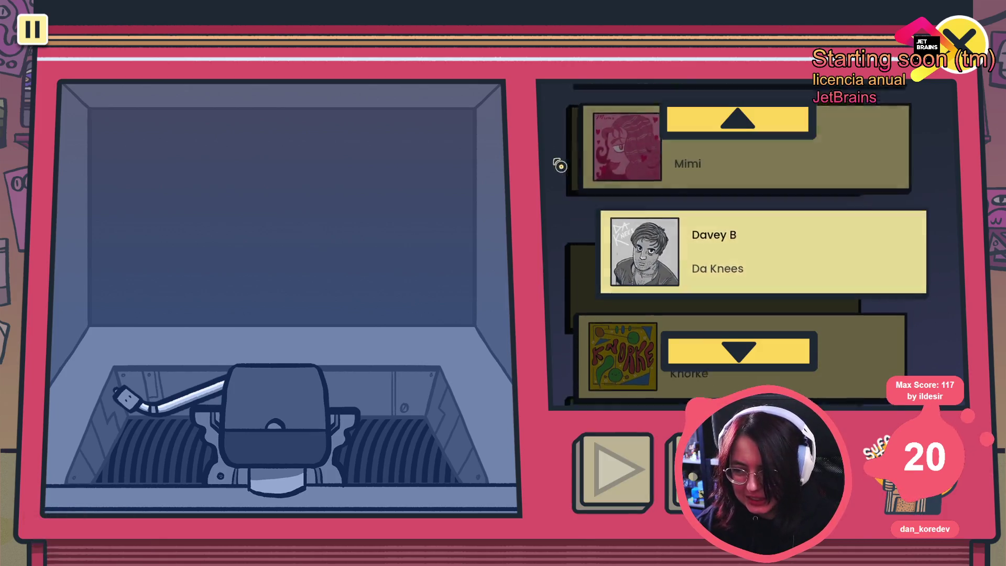
pyautogui.click(679, 131)
pyautogui.click(744, 130)
pyautogui.click(734, 131)
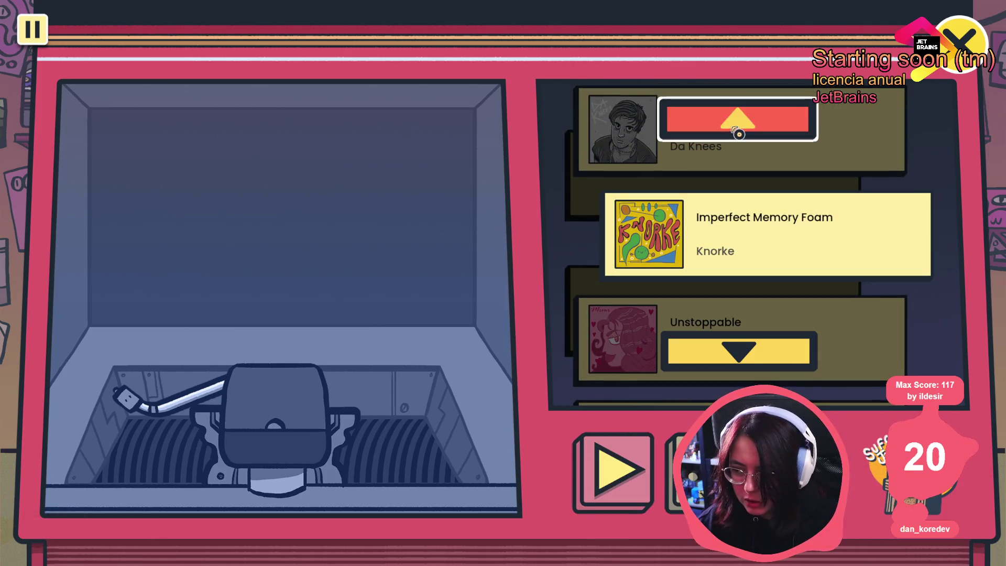
pyautogui.click(752, 126)
pyautogui.click(694, 138)
pyautogui.click(697, 128)
# - Keep stepping the song list until Mimi's Unstoppable is centred, then play it on the turntable
pyautogui.click(744, 128)
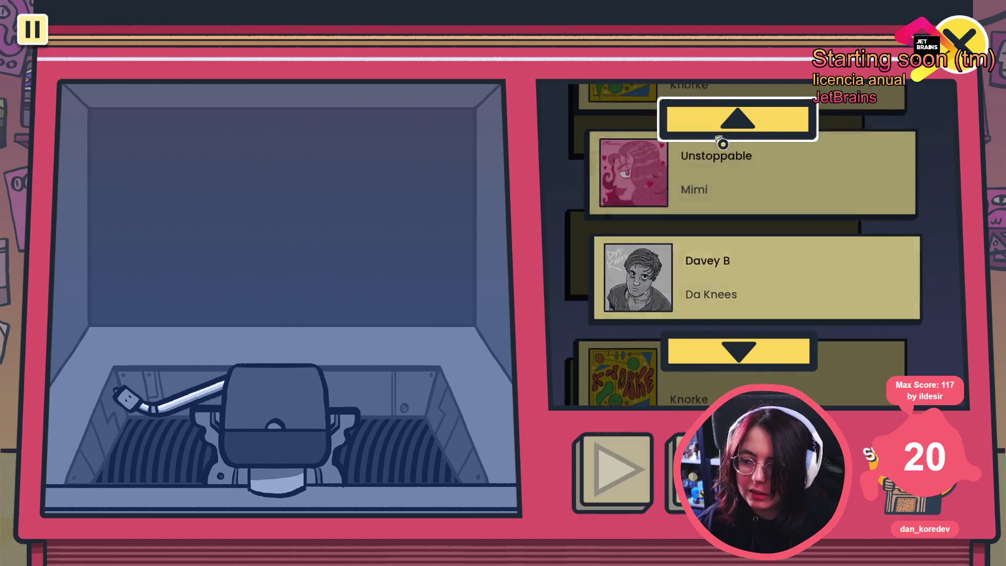
pyautogui.click(744, 126)
pyautogui.click(740, 348)
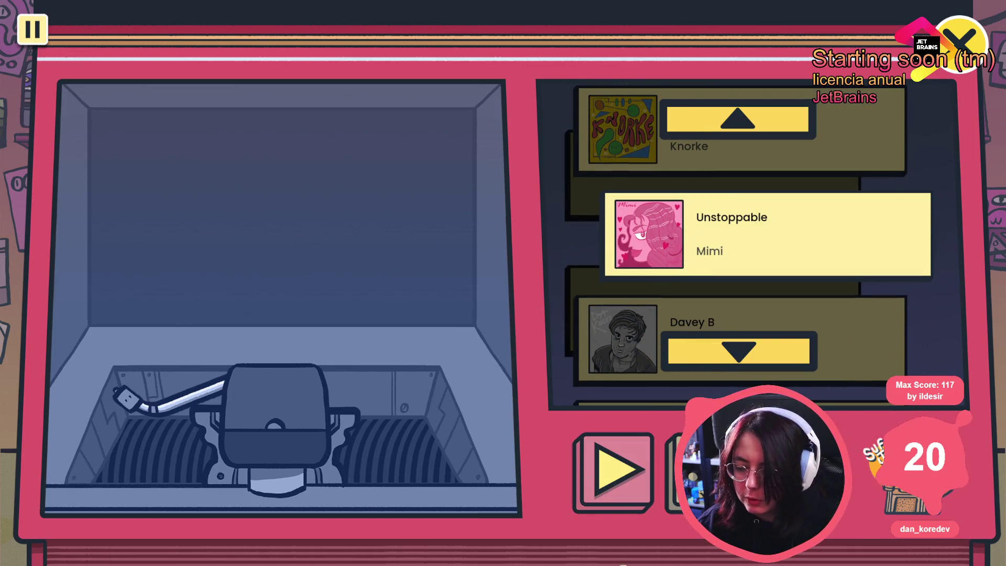
pyautogui.click(743, 356)
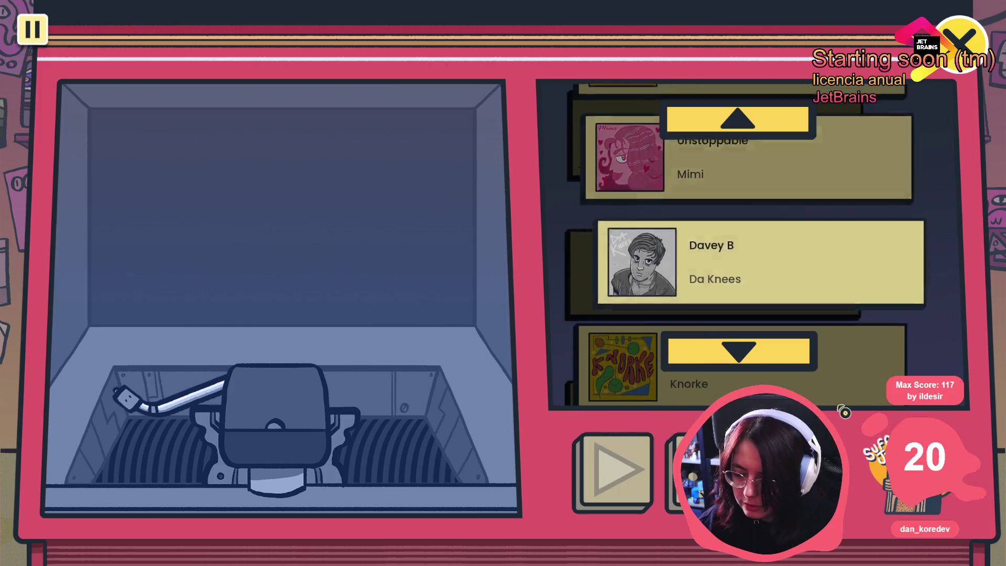
pyautogui.click(790, 349)
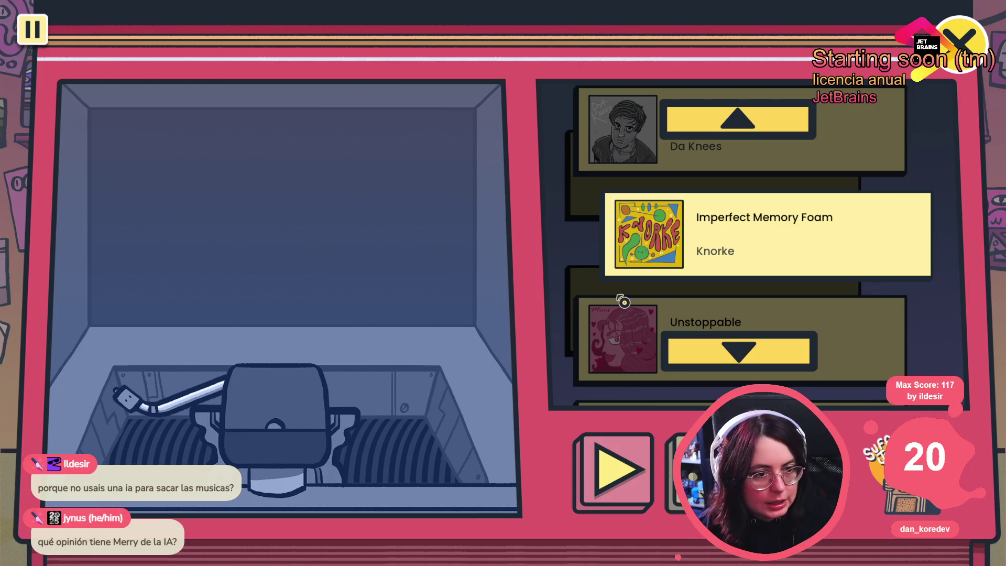
pyautogui.click(757, 129)
pyautogui.click(735, 359)
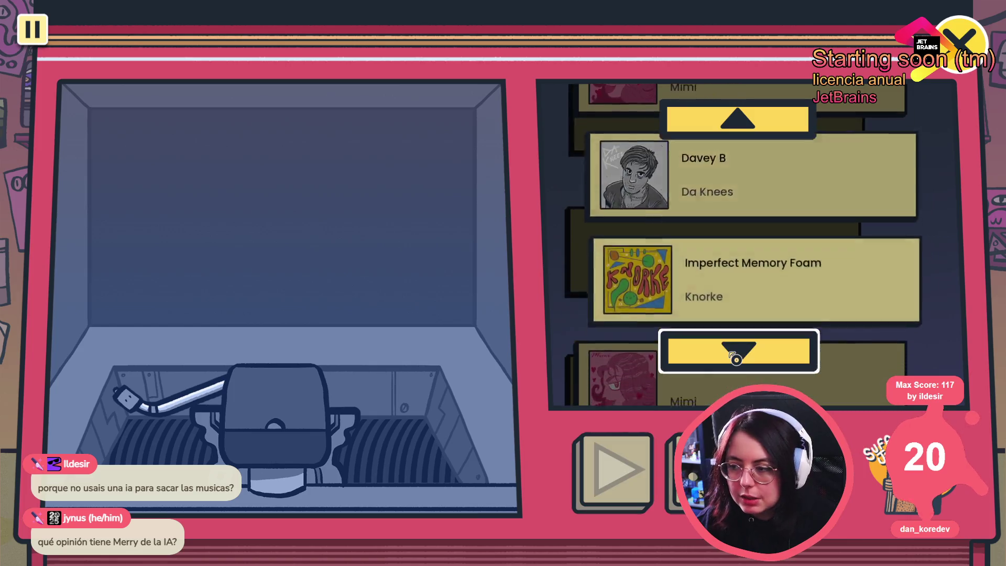
pyautogui.click(758, 355)
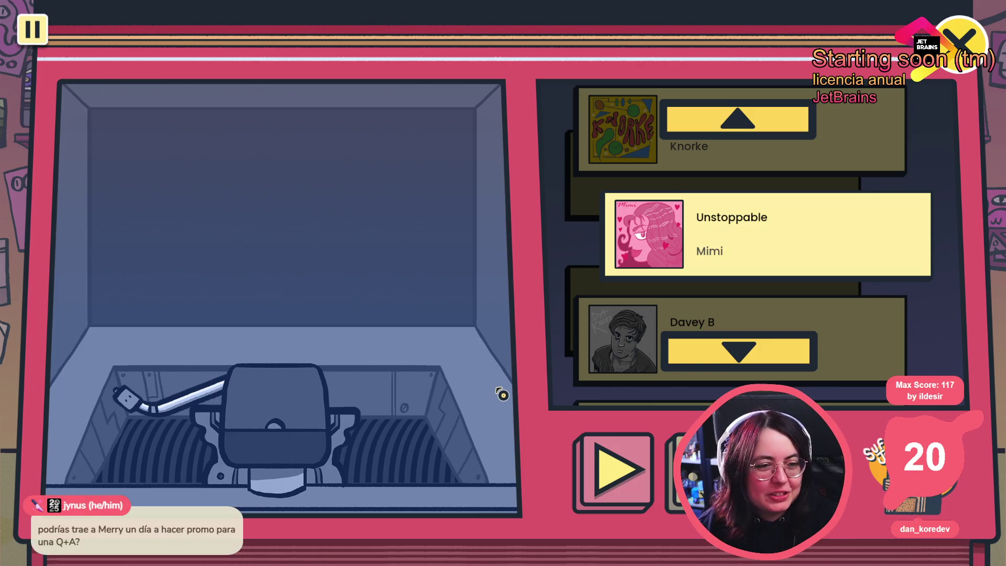
pyautogui.click(602, 468)
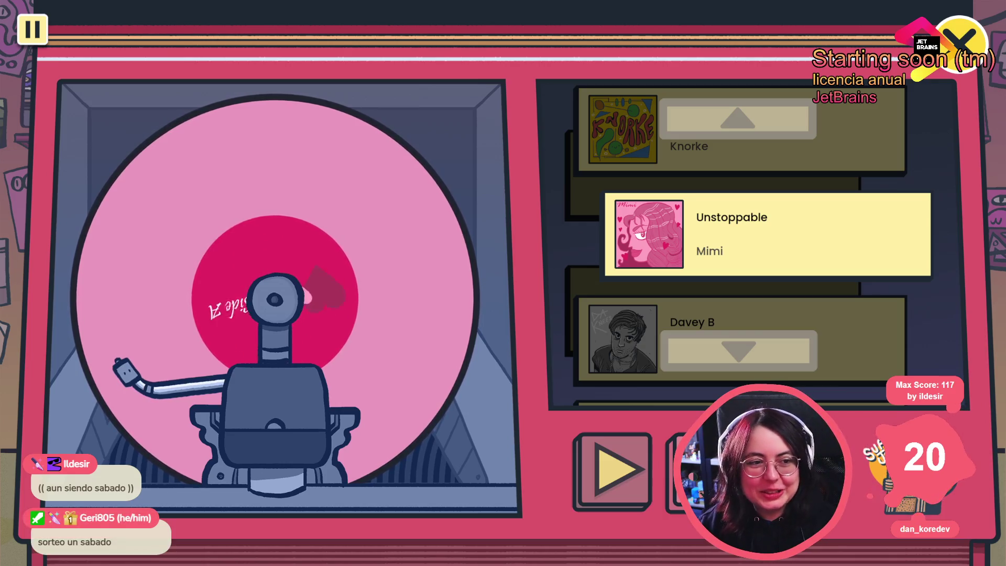
# - Bring up the in-game developer console over the jukebox with the grave key
pyautogui.press('`')
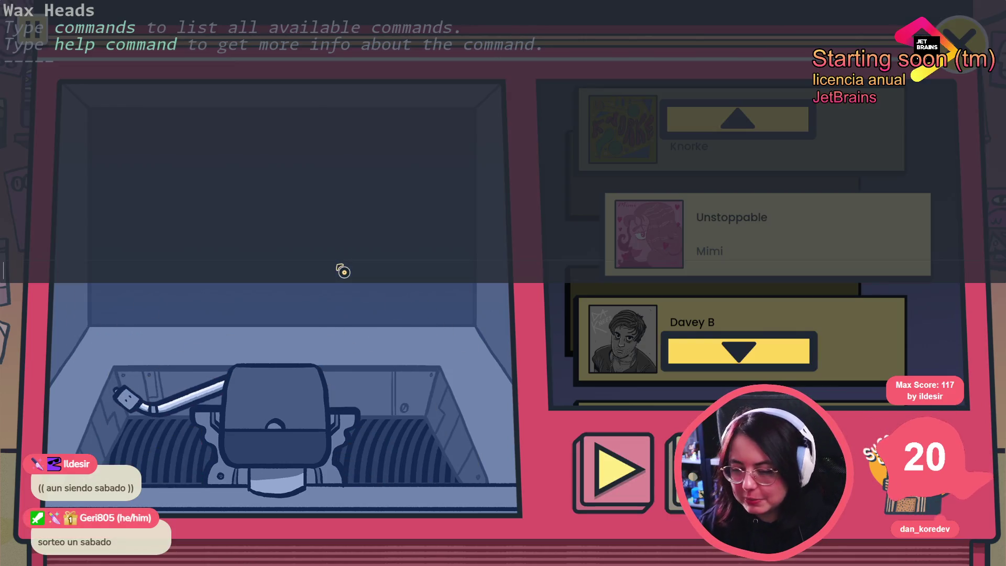
# - Run the unlock_all_records console command, then close the console
pyautogui.write('unlock_all_records')
pyautogui.press('Return')
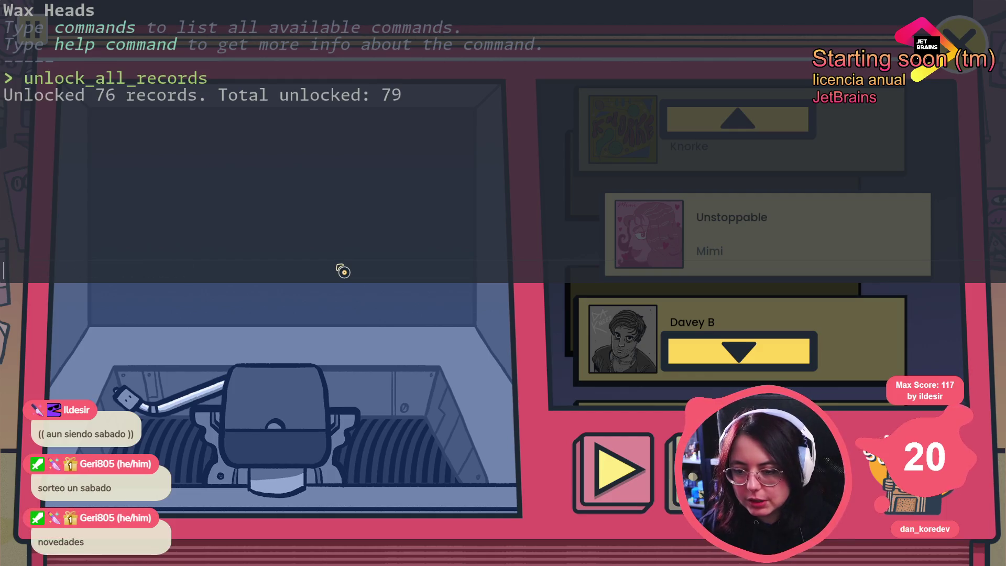
pyautogui.press('`')
# - Step the jukebox list up to Davey B, then reach the Suffering Jukebox app from the phone grid
pyautogui.press('Escape')
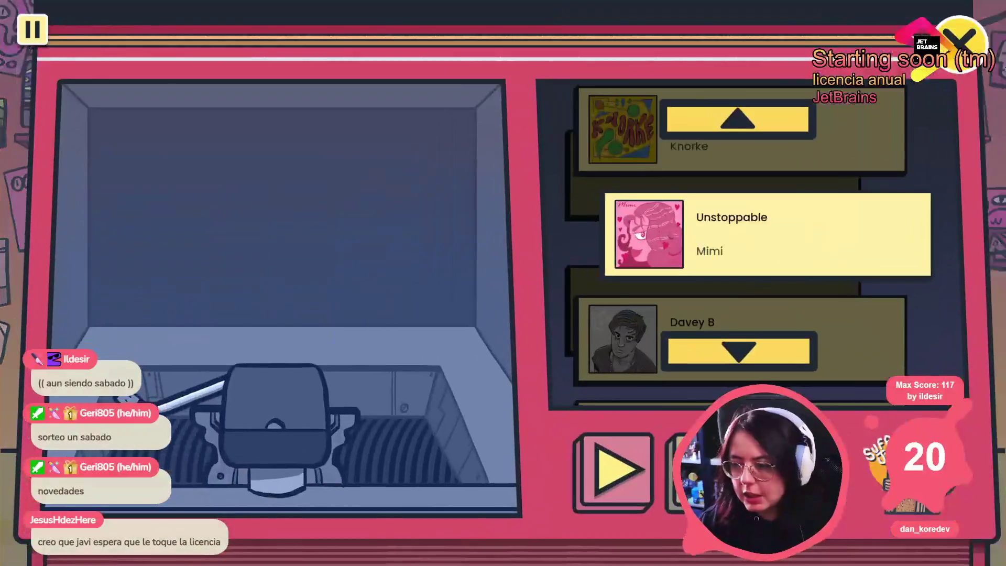
pyautogui.click(738, 118)
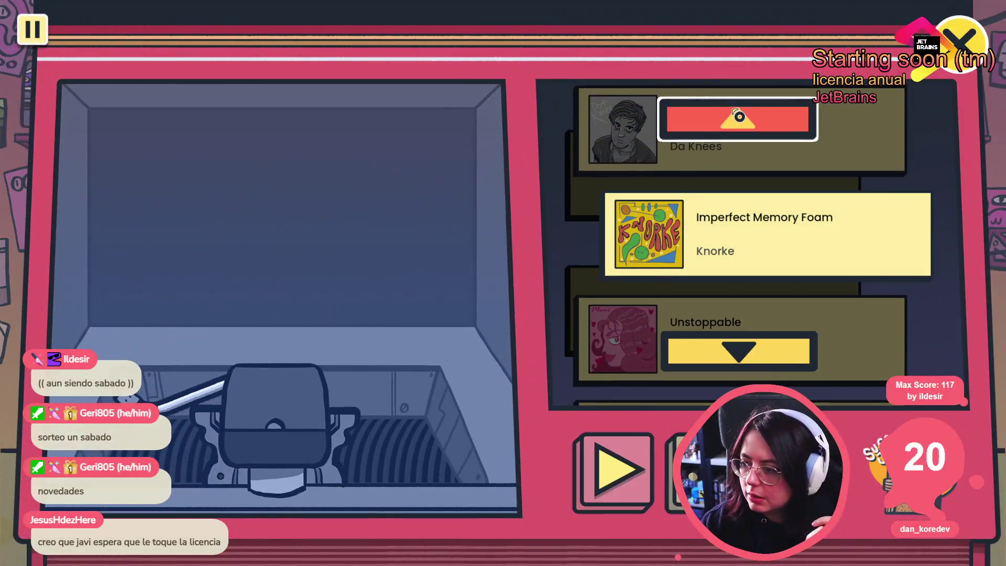
pyautogui.click(737, 117)
pyautogui.press('Escape')
pyautogui.click(46, 51)
pyautogui.press('Escape')
pyautogui.click(33, 80)
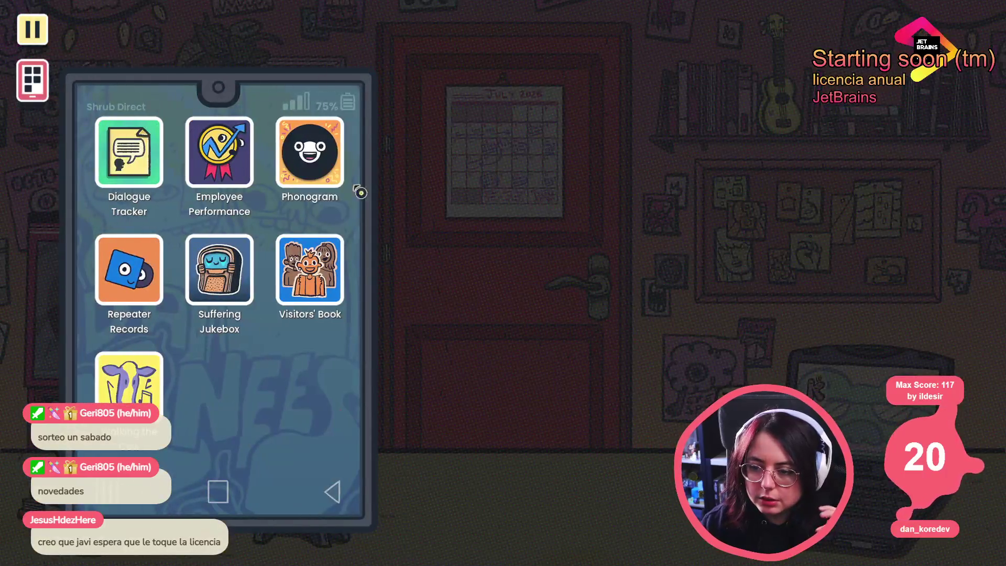
pyautogui.click(215, 316)
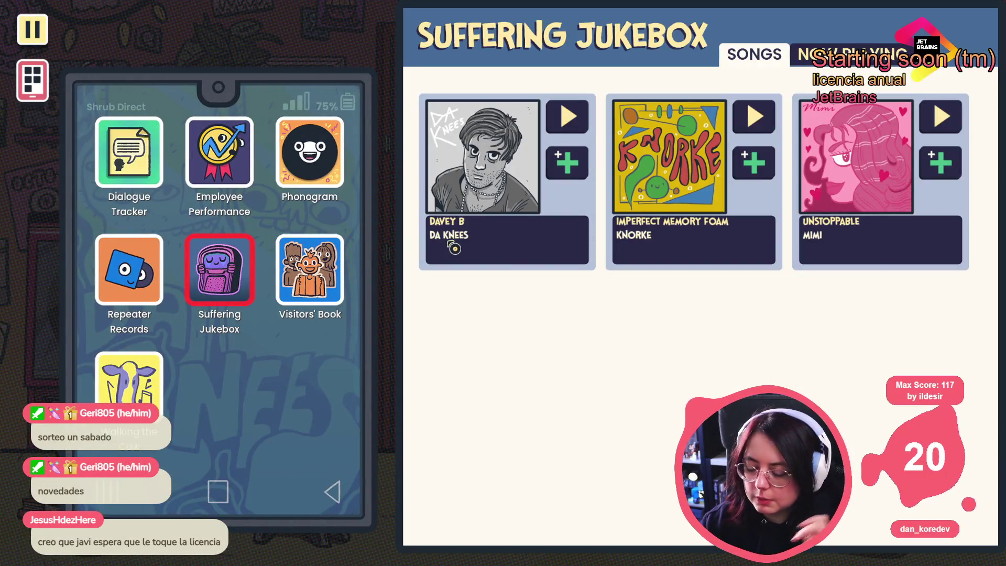
# - Rerun unlock_all_records from the console history to confirm every record is unlocked
pyautogui.press('`')
pyautogui.press('Up')
pyautogui.press('Return')
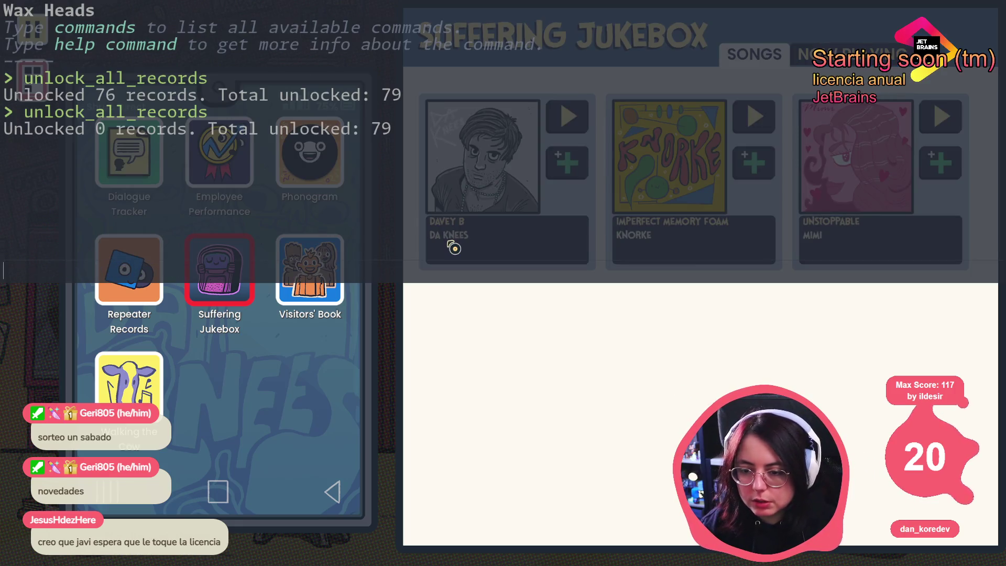
pyautogui.press('`')
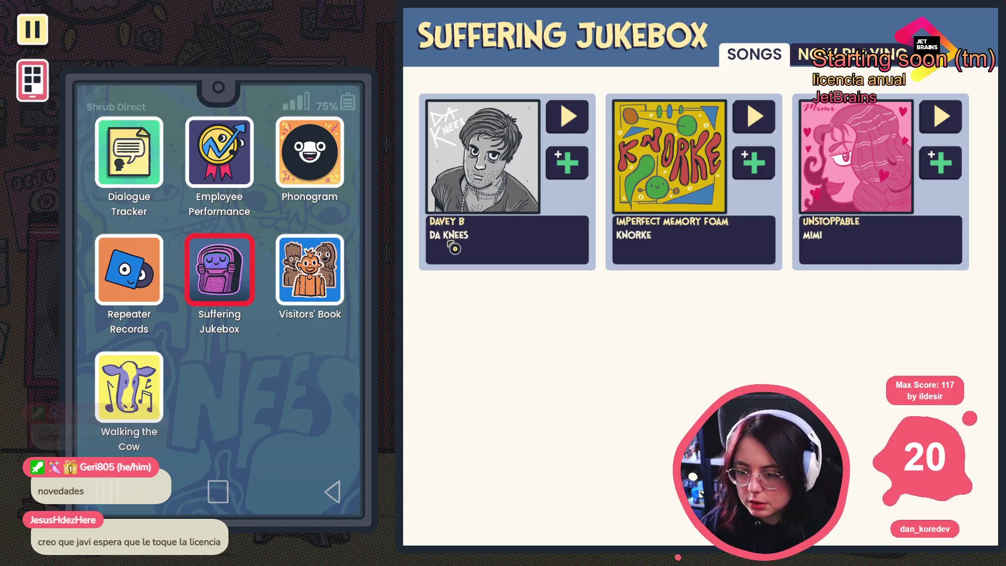
# - Browse the Repeater Records stock list, return to Suffering Jukebox, and put the phone away
pyautogui.click(124, 277)
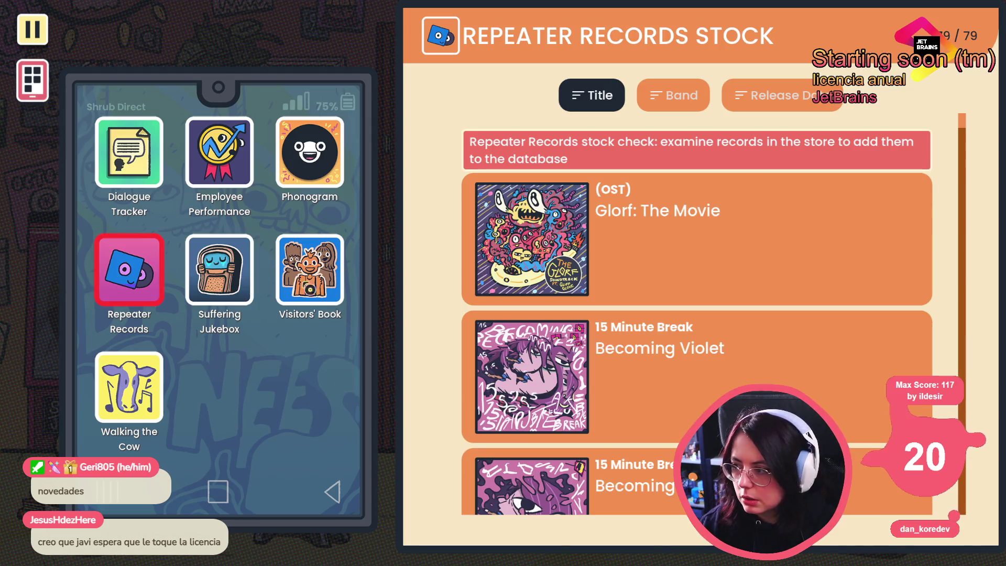
pyautogui.scroll(-10, 747, 291)
pyautogui.scroll(-15, 732, 313)
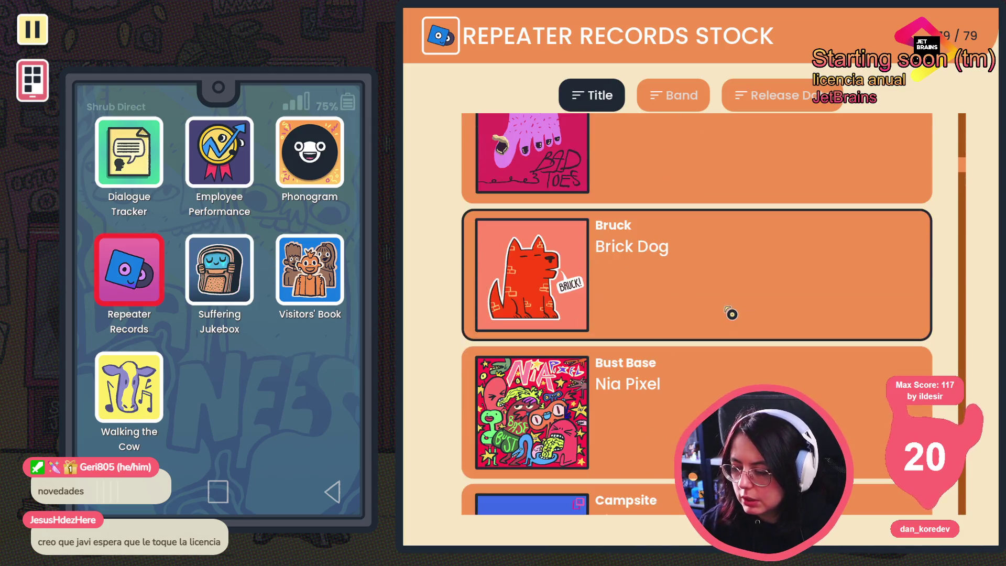
pyautogui.click(220, 270)
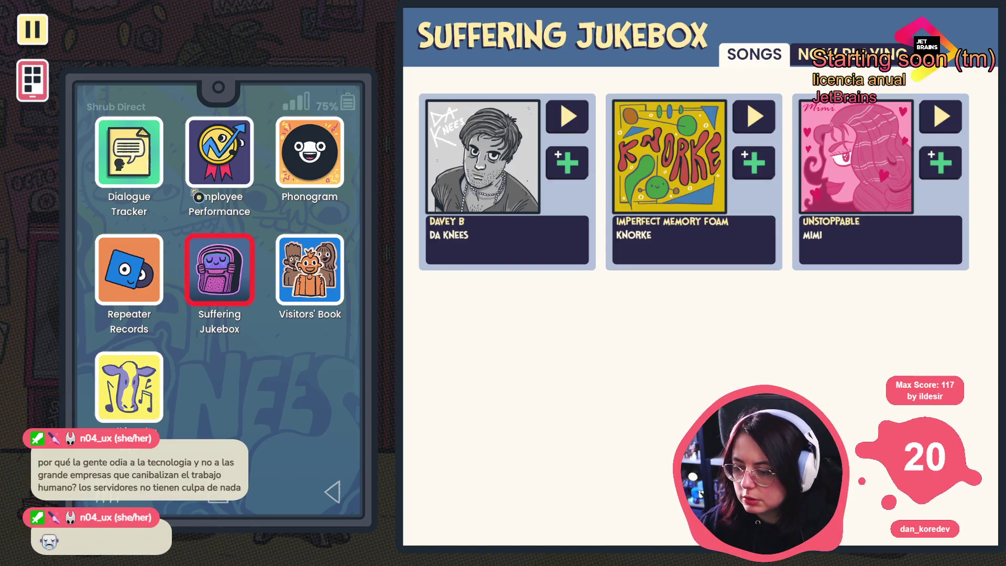
pyautogui.click(42, 84)
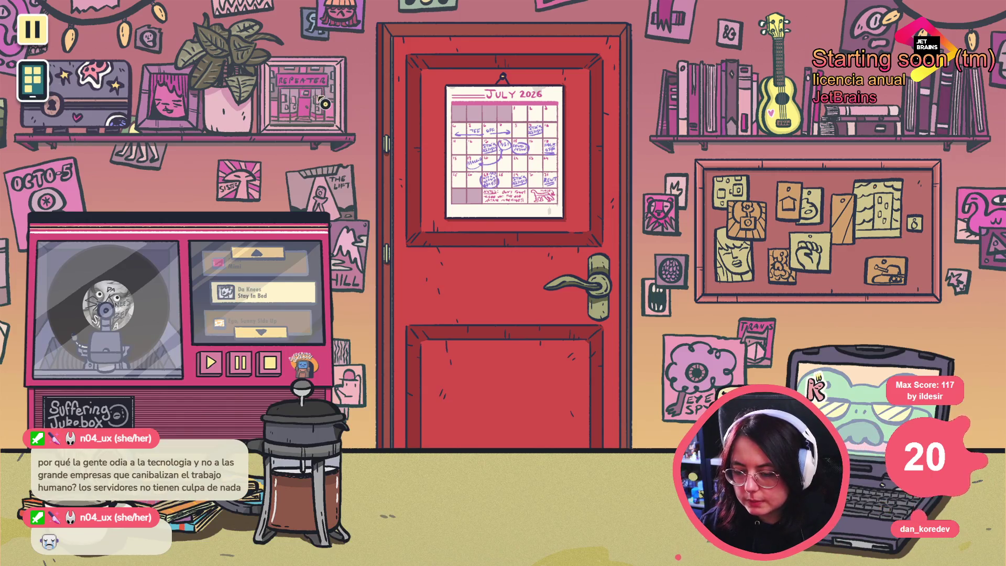
pyautogui.hotkey('alt', 'Tab')
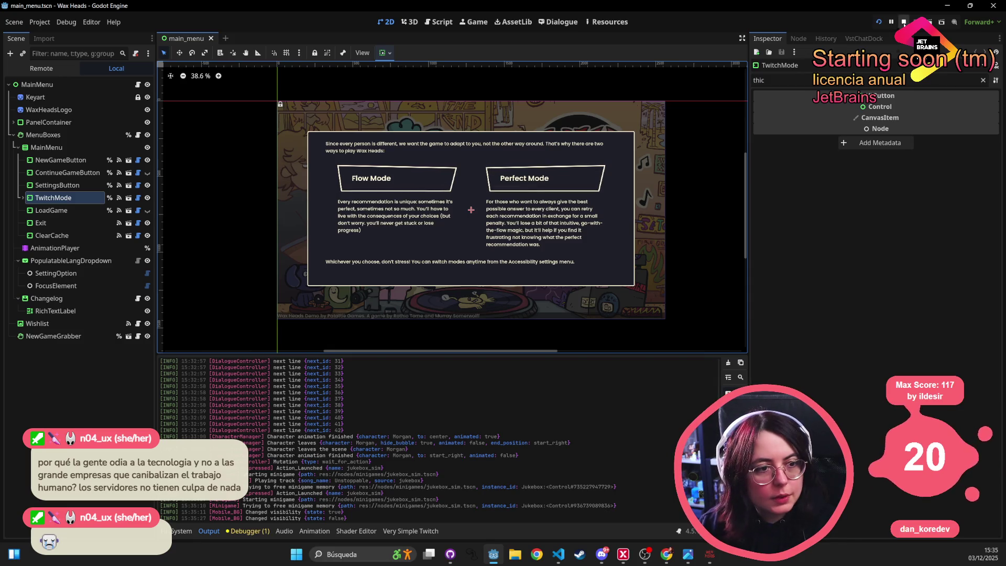
# - Stop the running Wax Heads game from Godot's run toolbar
pyautogui.click(903, 22)
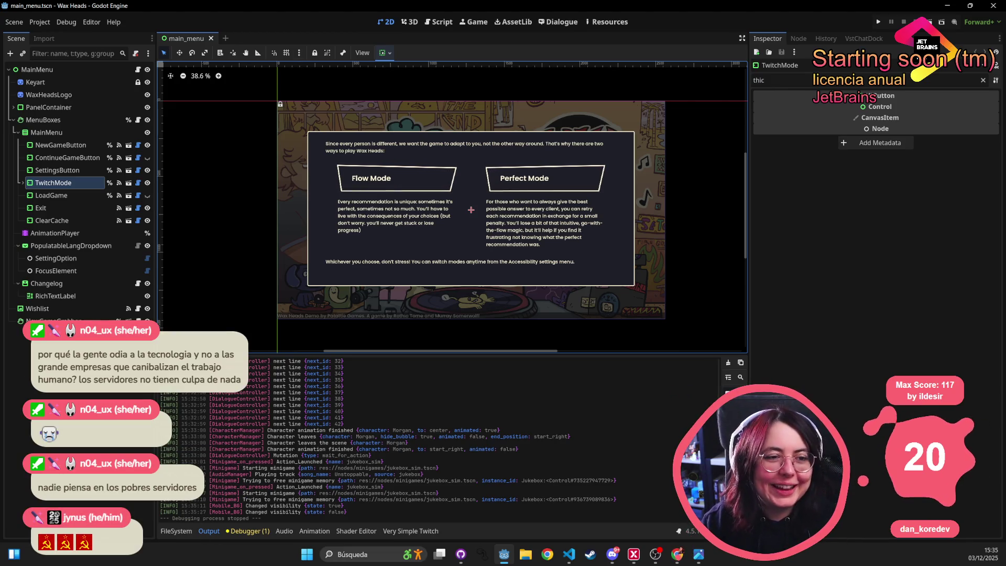
pyautogui.hotkey('alt', 'Tab')
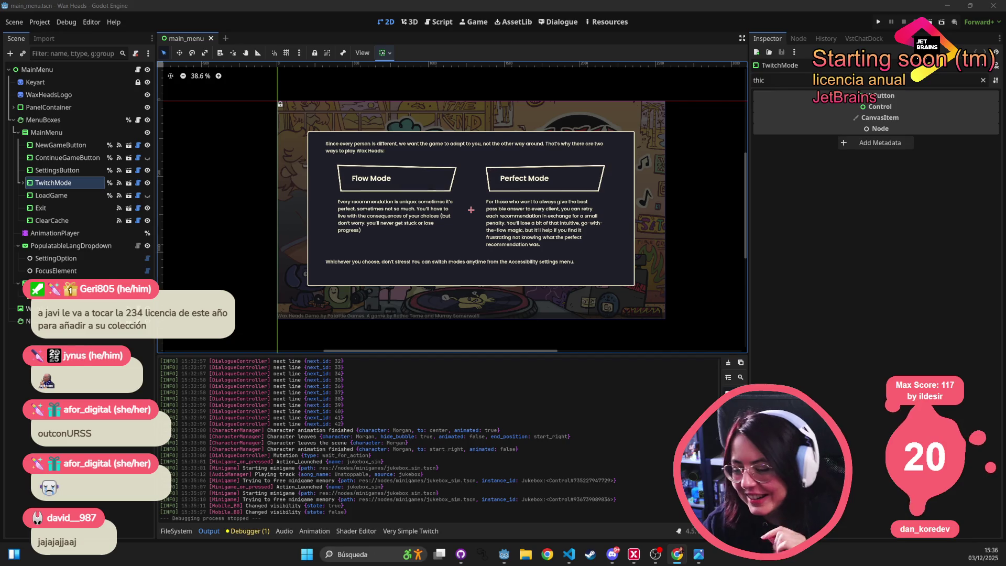
pyautogui.click(361, 554)
# - Search 'lac' in Windows Search, launch LachhhTools and dismiss its update error
pyautogui.write('sort')
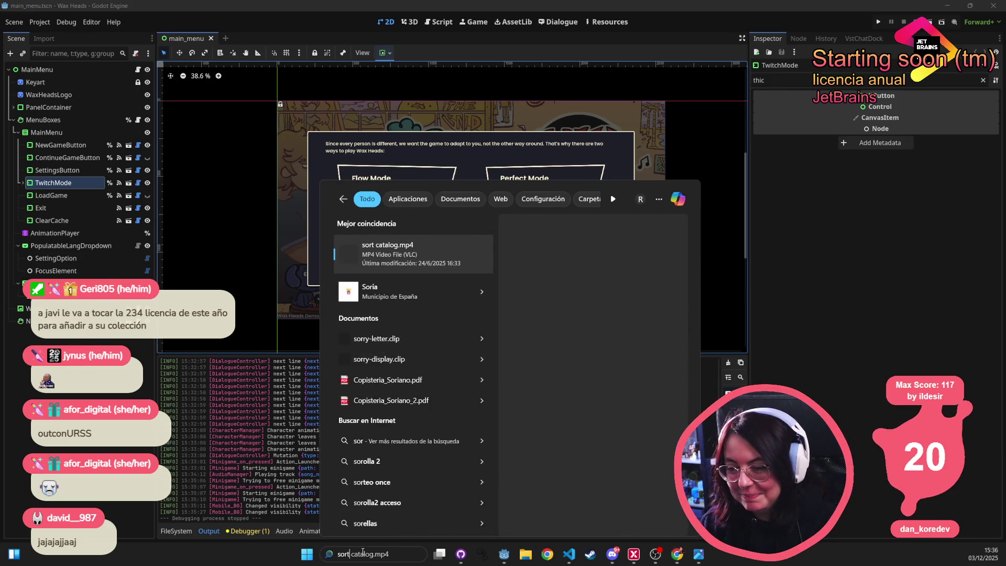
pyautogui.press('BackSpace')
pyautogui.press('BackSpace')
pyautogui.press('BackSpace')
pyautogui.write('lac')
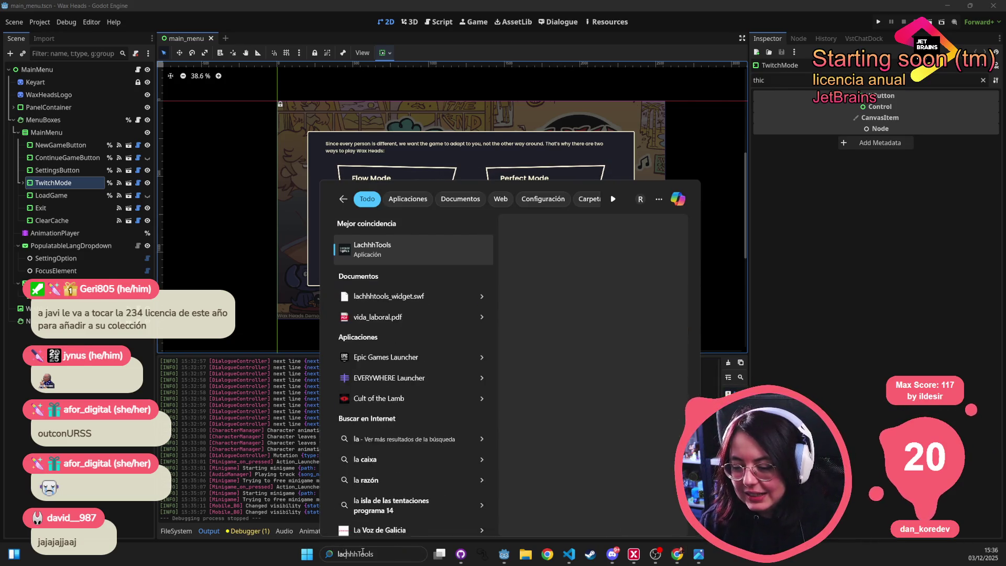
pyautogui.press('Return')
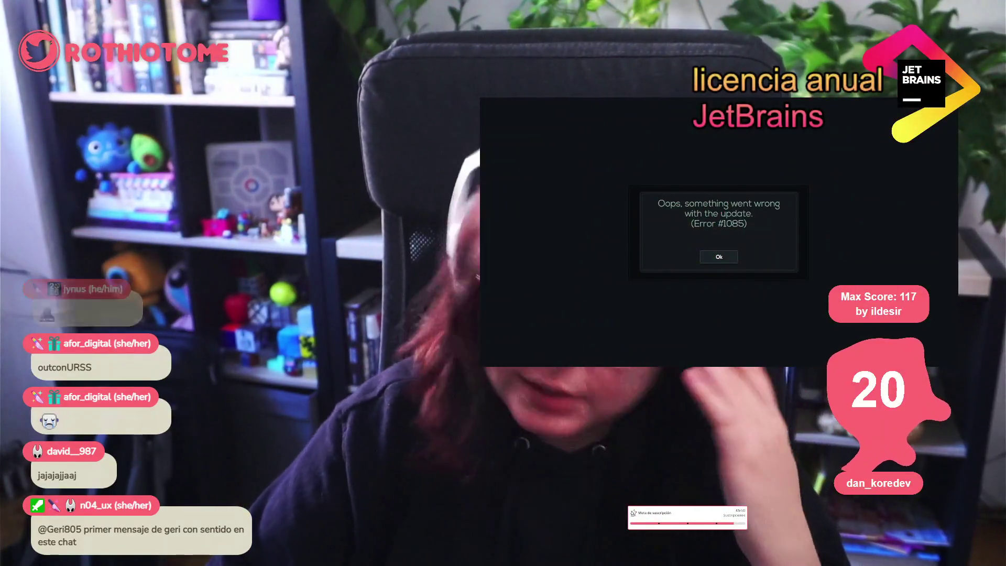
pyautogui.click(711, 262)
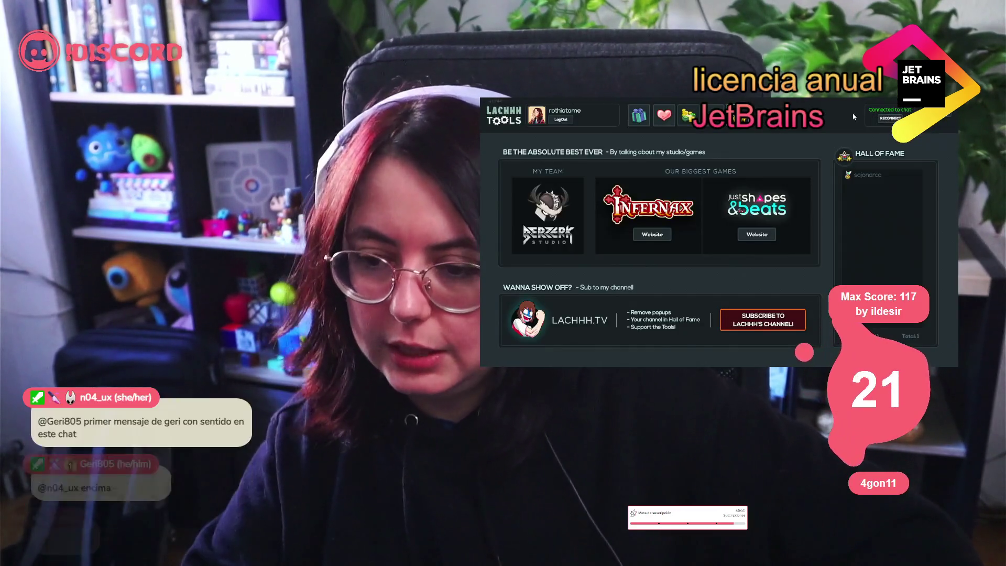
# - Open LachhhTools' giveaway page and remove one participant entry
pyautogui.click(644, 119)
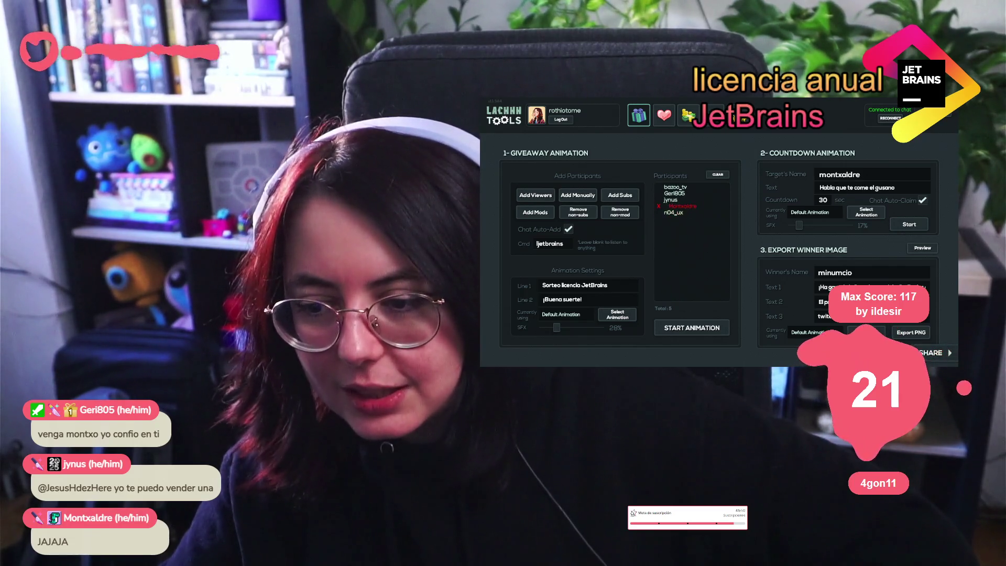
pyautogui.click(658, 206)
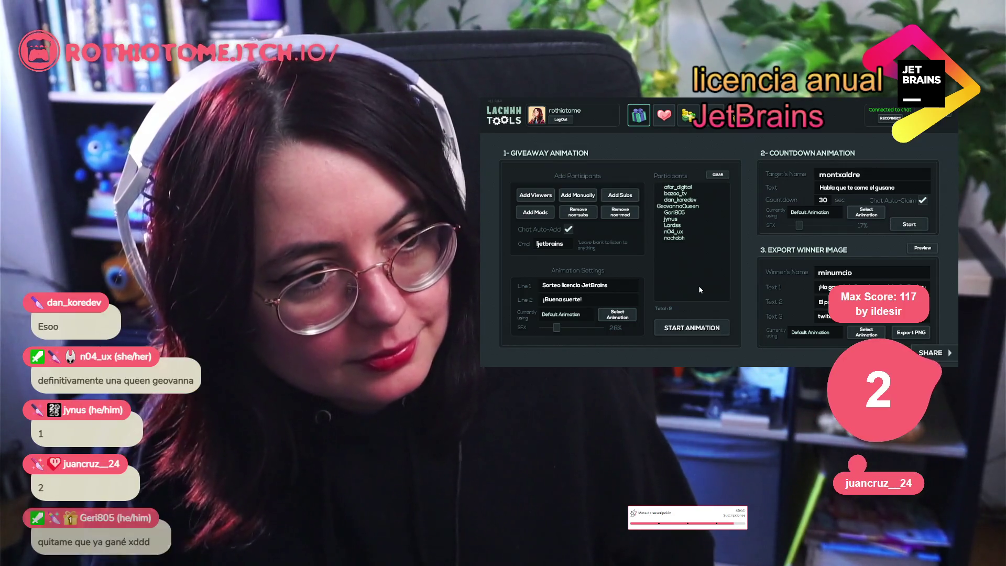
# - Remove one more participant from the JetBrains licence giveaway list
pyautogui.click(671, 213)
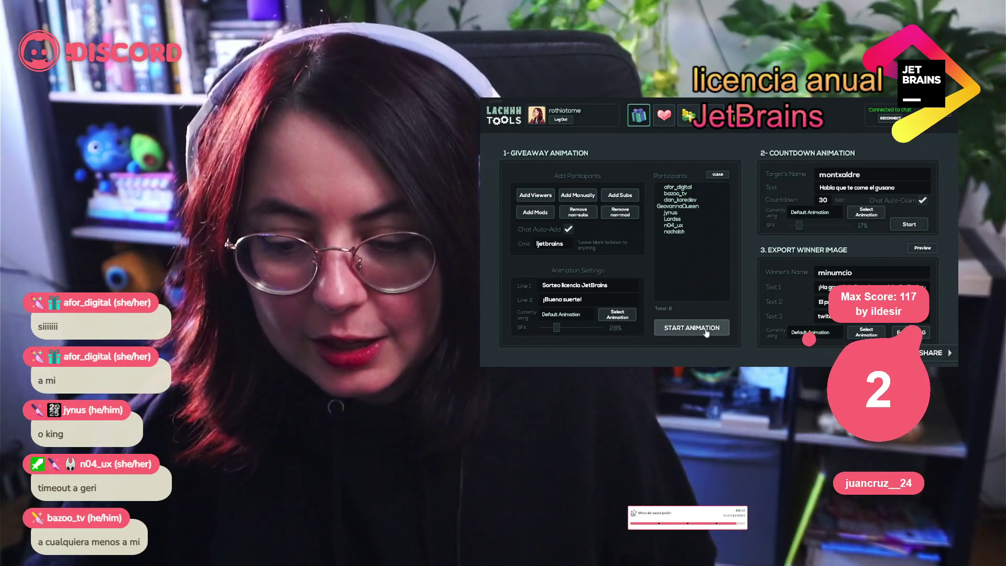
# - Lower the Giveaway SFX slider to 14% and start the draw animation
pyautogui.moveTo(556, 331); pyautogui.dragTo(550, 331)
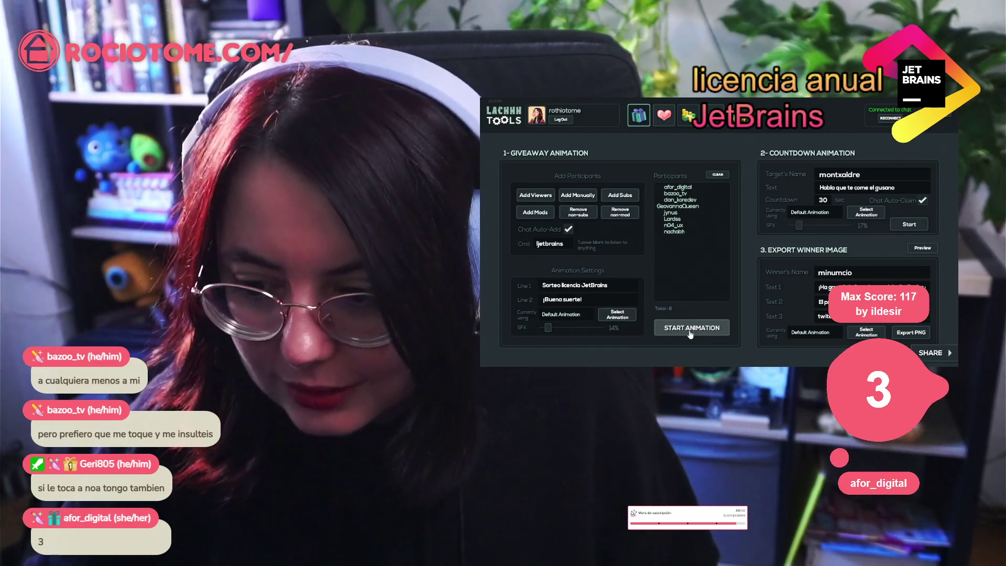
pyautogui.click(689, 331)
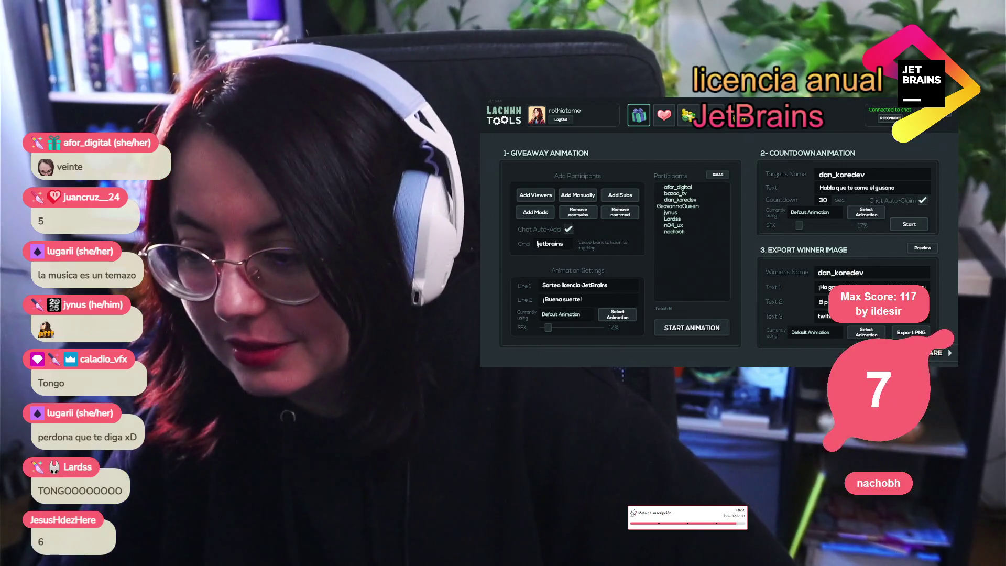
# - Play the countdown announcing the drawn winner, then close the winner screen
pyautogui.click(899, 223)
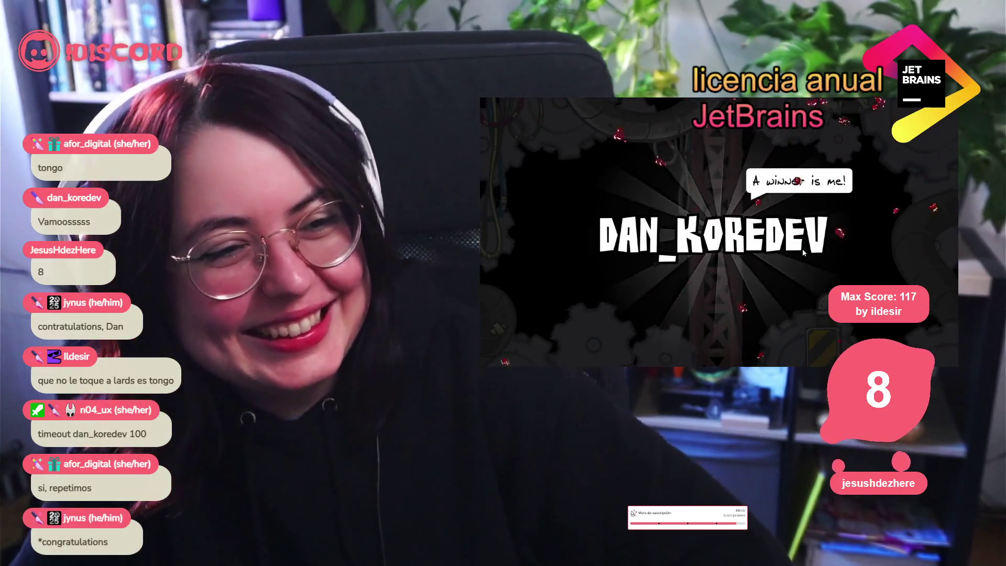
pyautogui.click(802, 248)
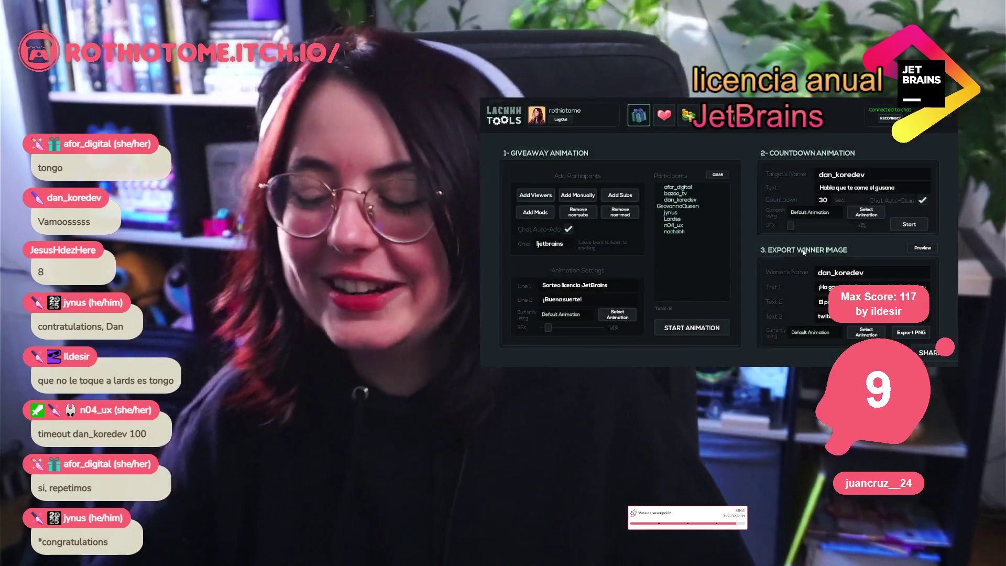
# - Preview the winner's image under Export Winner Image in LachhhTools
pyautogui.click(912, 333)
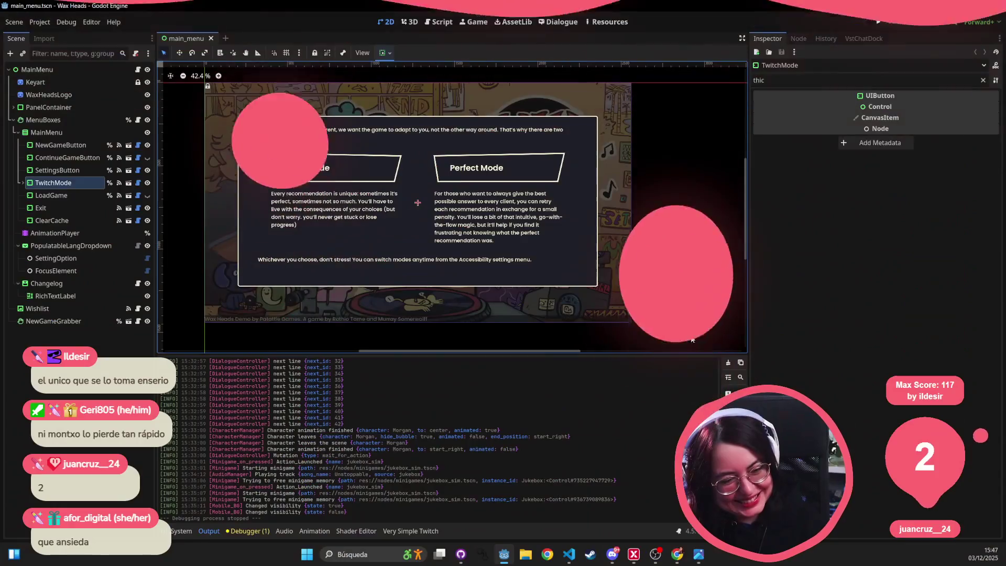
# - Launch Obsidian by searching 'obsid' in the Start menu
pyautogui.scroll(-2, 686, 336)
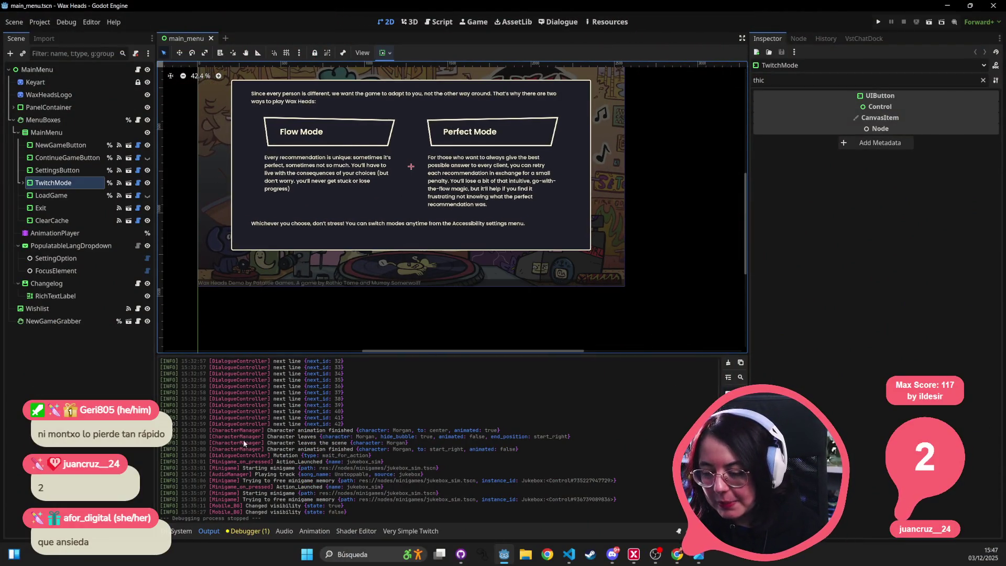
pyautogui.click(381, 548)
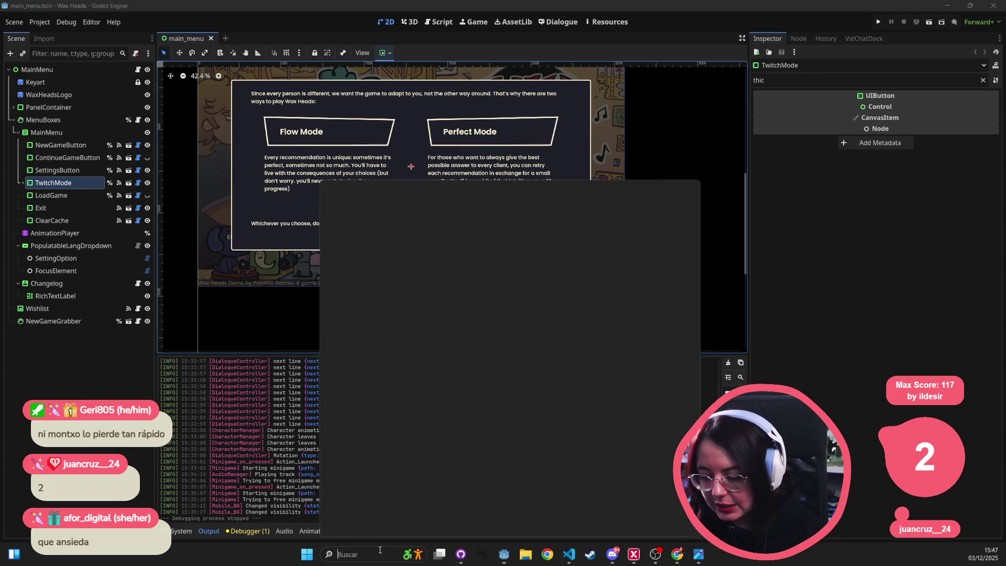
pyautogui.write('obsid')
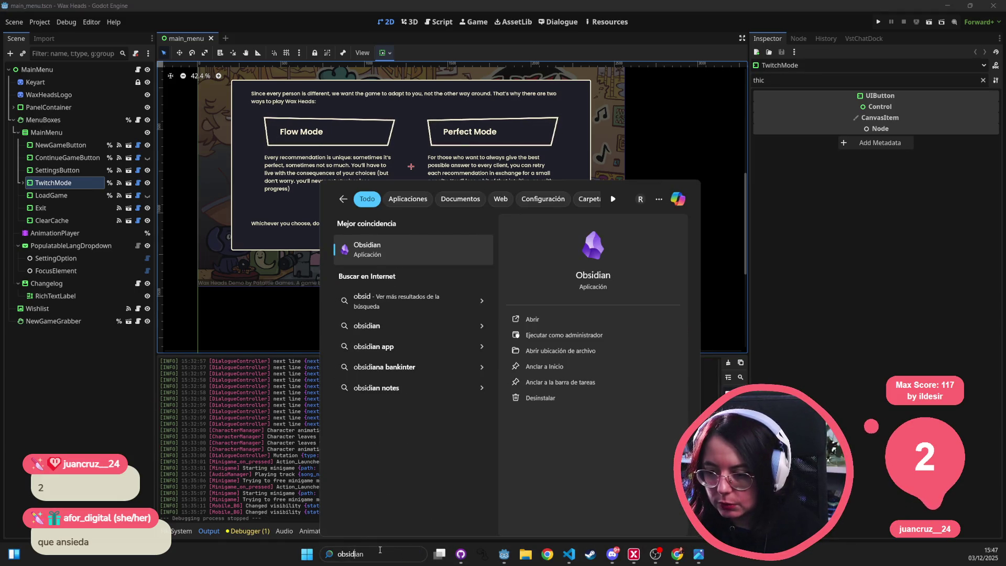
pyautogui.press('Return')
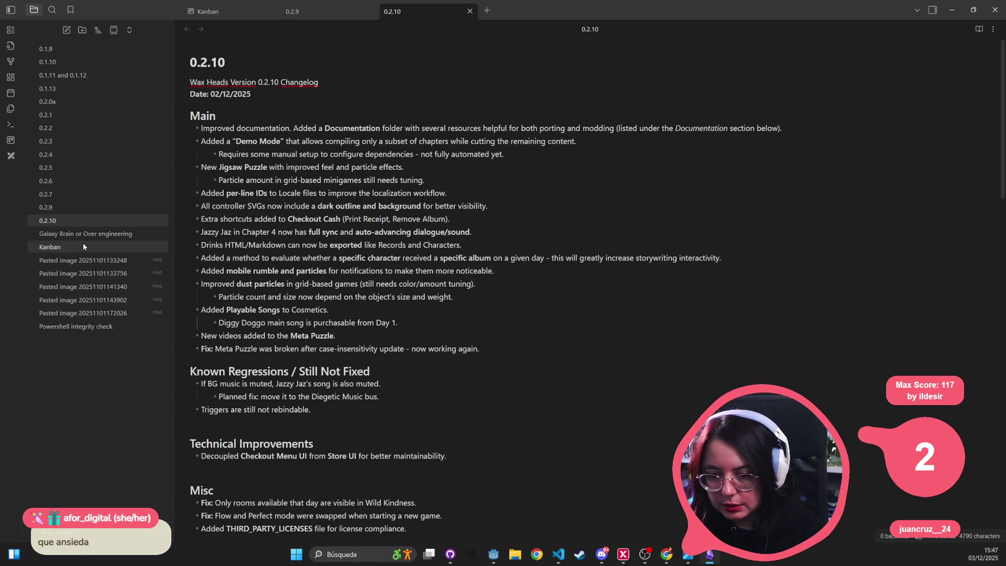
# - In the Kanban note, move 'Allow buying soundtracks with wax points' to DONE, then minimize Obsidian
pyautogui.click(83, 245)
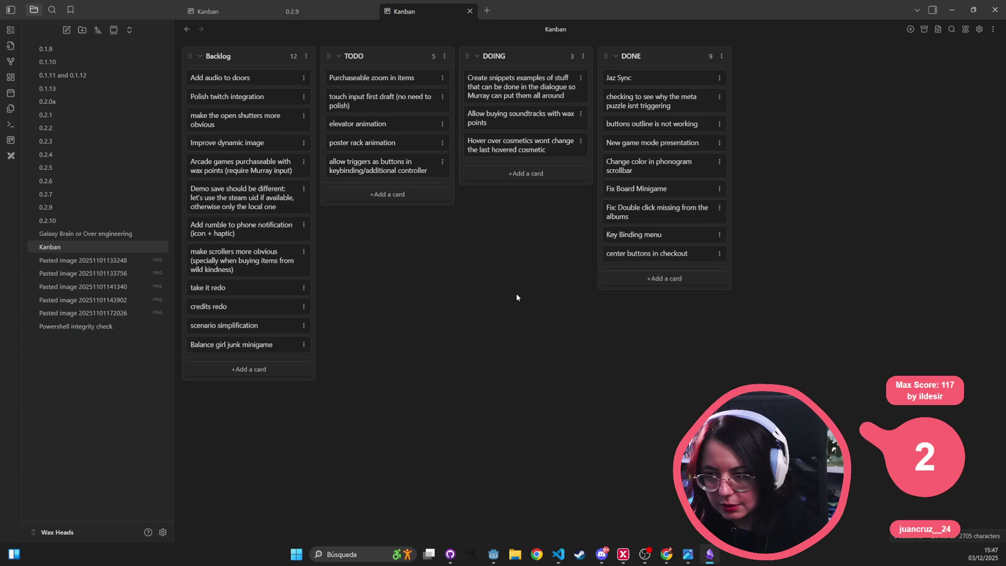
pyautogui.moveTo(503, 118)
pyautogui.mouseDown()
pyautogui.moveTo(598, 124)
pyautogui.moveTo(676, 78)
pyautogui.mouseUp()
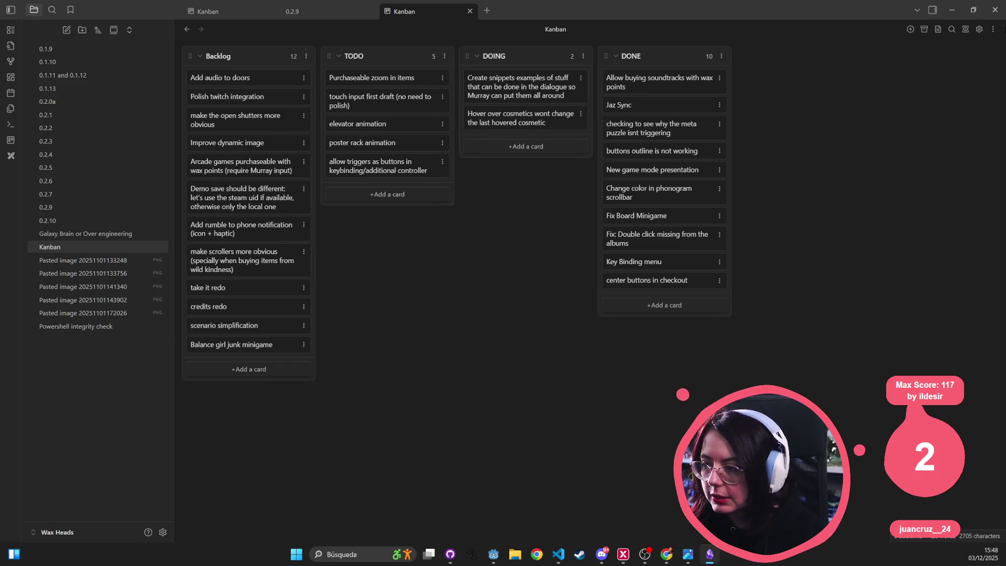
pyautogui.click(951, 10)
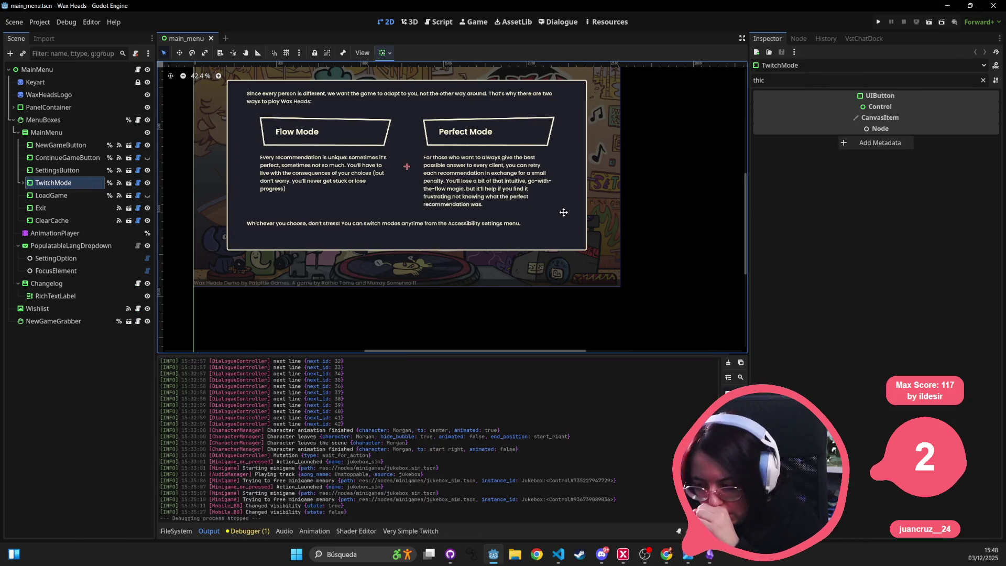
# - Open the wild_kindness_app.gd script through Quick Open with 'wild'
pyautogui.hotkey('shift', 'alt', 'o')
pyautogui.write('wil')
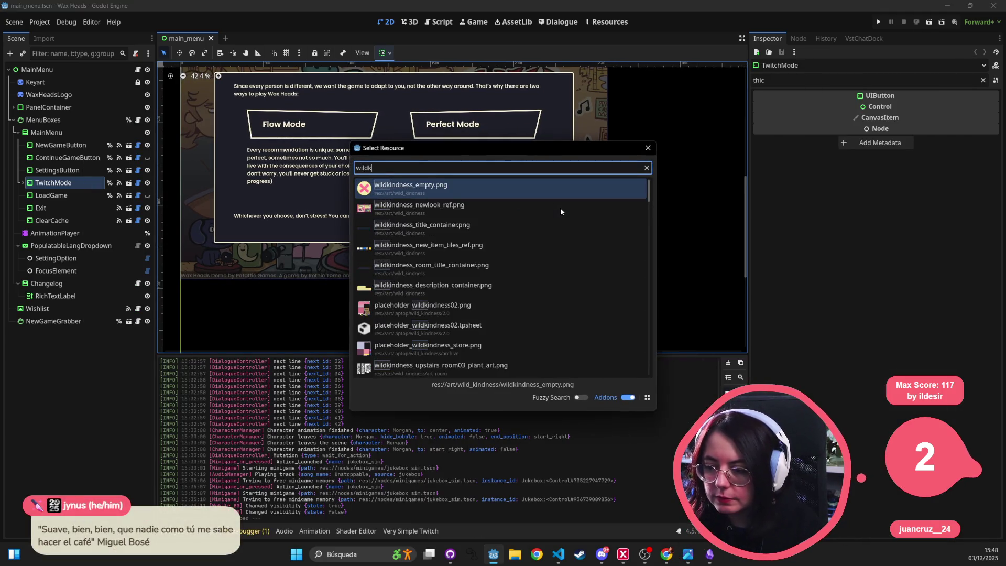
pyautogui.write('d')
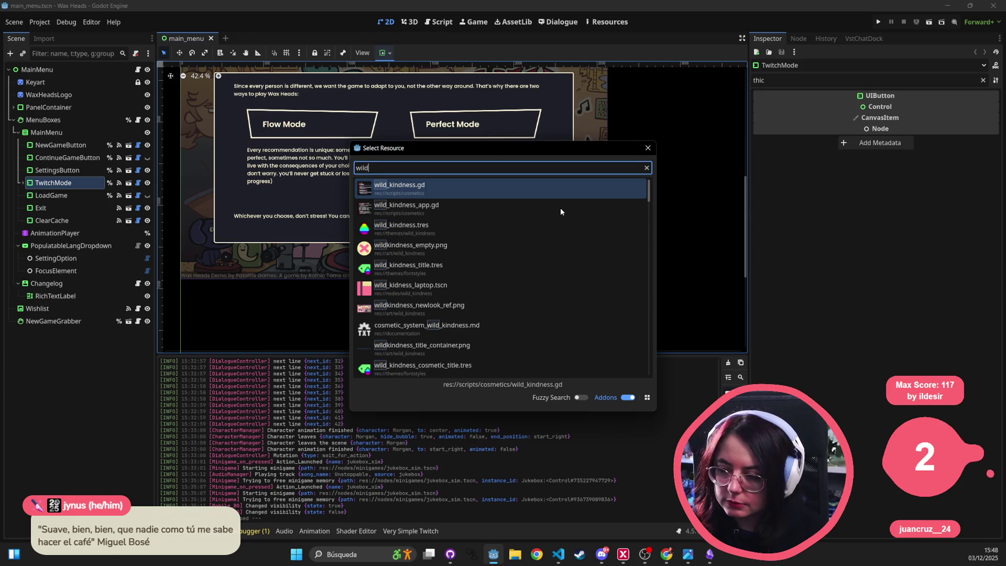
pyautogui.doubleClick(561, 207)
# - Open the wild_kidness_laptop.tscn scene and view it in the 2D workspace
pyautogui.hotkey('shift', 'alt', 'o')
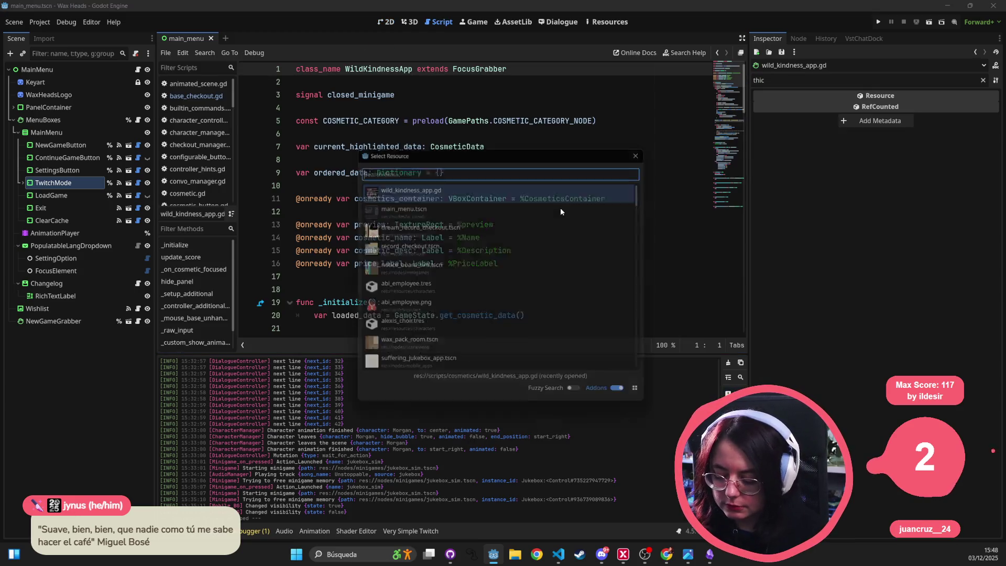
pyautogui.write('wild kindness tscn')
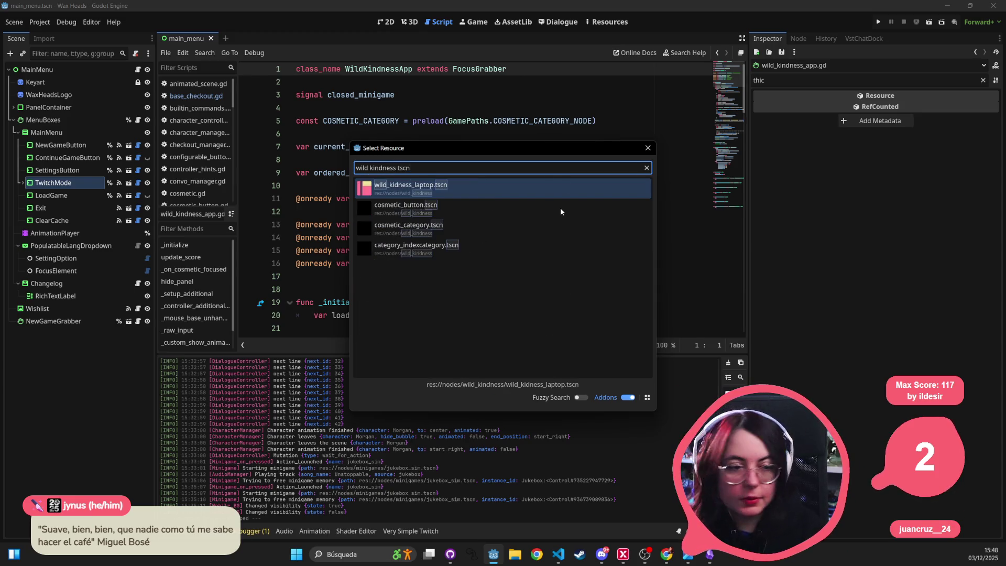
pyautogui.press('Return')
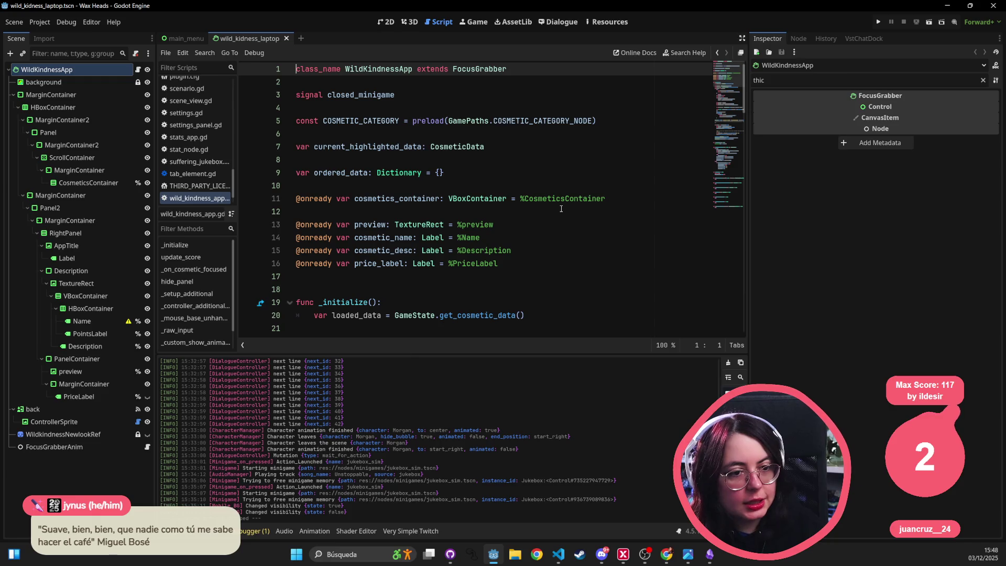
pyautogui.click(386, 22)
pyautogui.scroll(-3, 429, 109)
pyautogui.scroll(4, 428, 108)
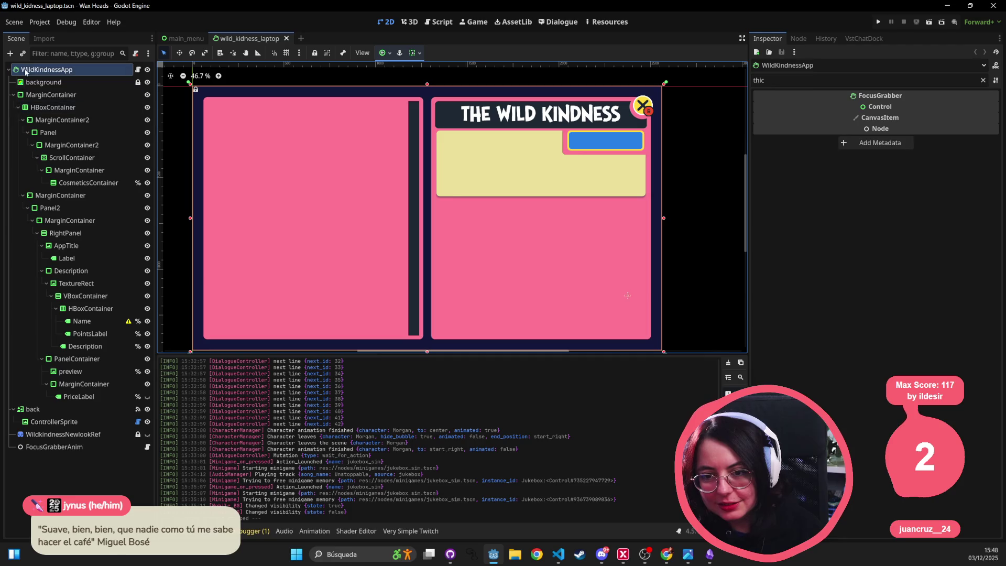
# - Collapse the MarginContainer and back branches, then select background, reference sprite, back and root nodes
pyautogui.click(13, 94)
pyautogui.click(12, 108)
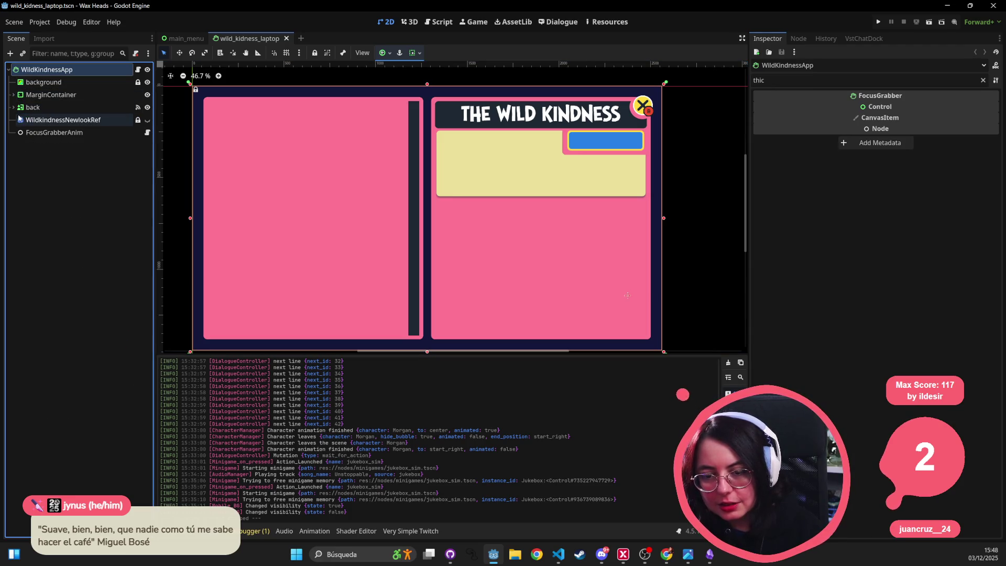
pyautogui.click(66, 77)
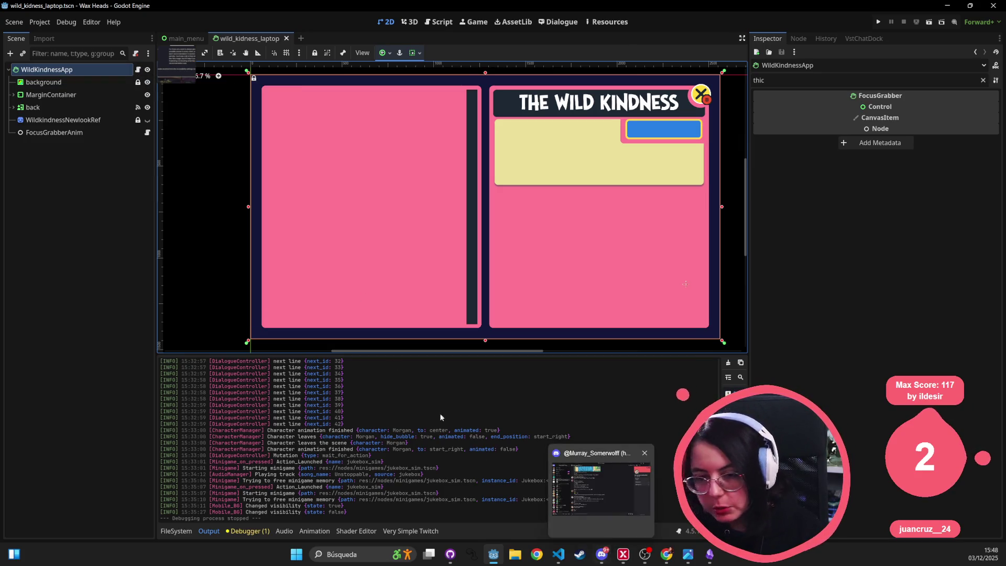
pyautogui.click(96, 120)
pyautogui.click(90, 108)
pyautogui.click(82, 81)
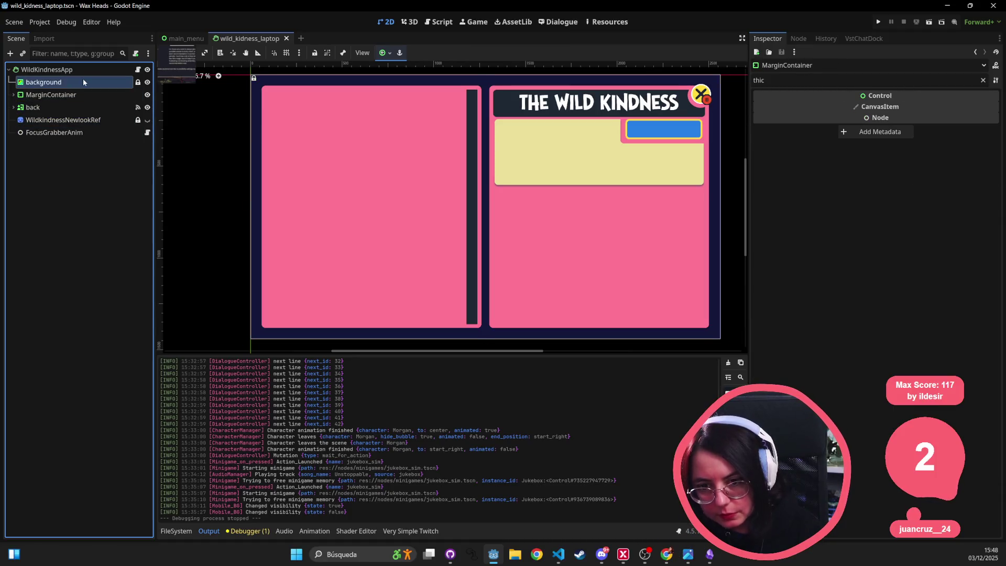
pyautogui.click(84, 70)
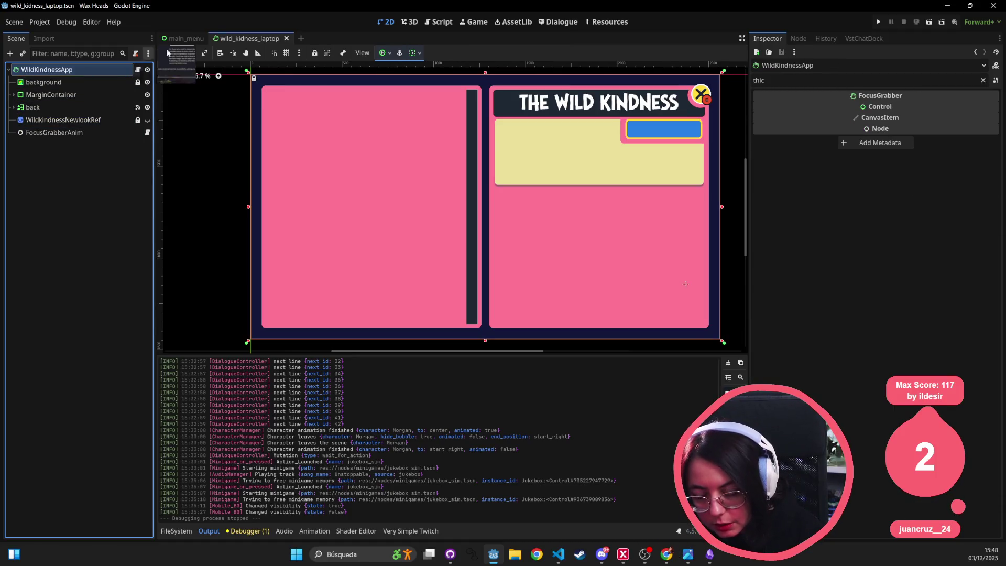
# - Minimize Godot, close the notice board image, and bring up Visual Studio Code
pyautogui.click(946, 6)
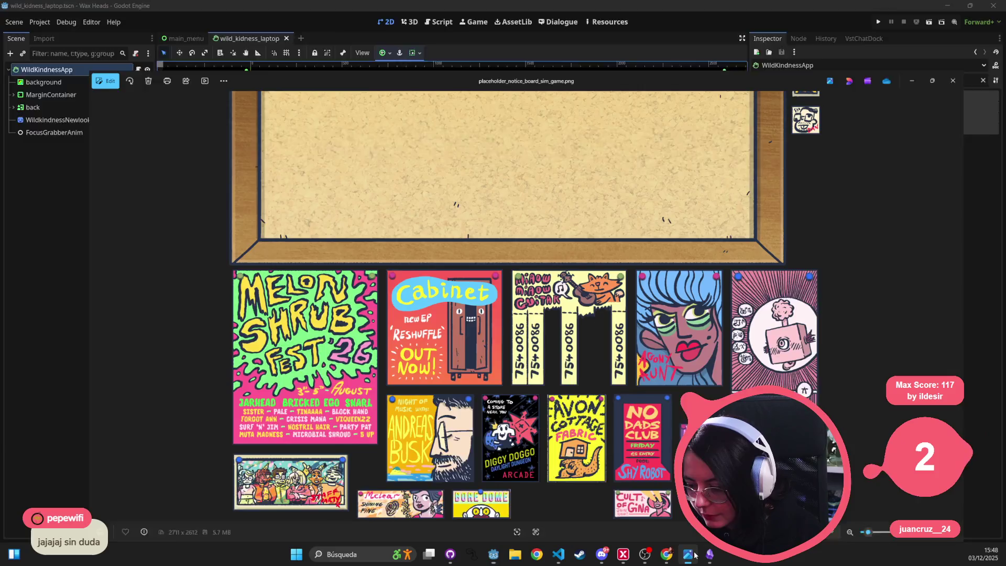
pyautogui.click(977, 18)
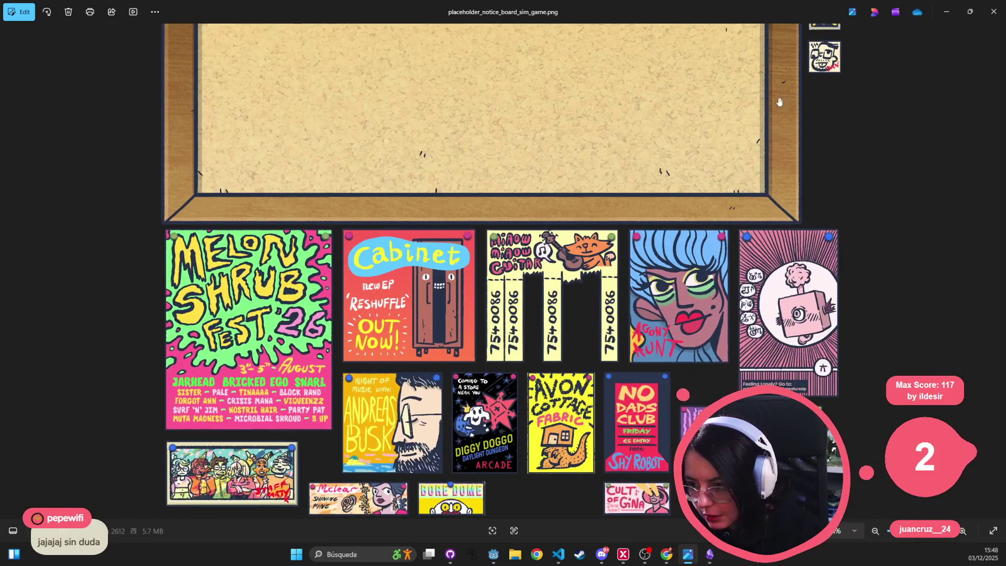
pyautogui.click(993, 12)
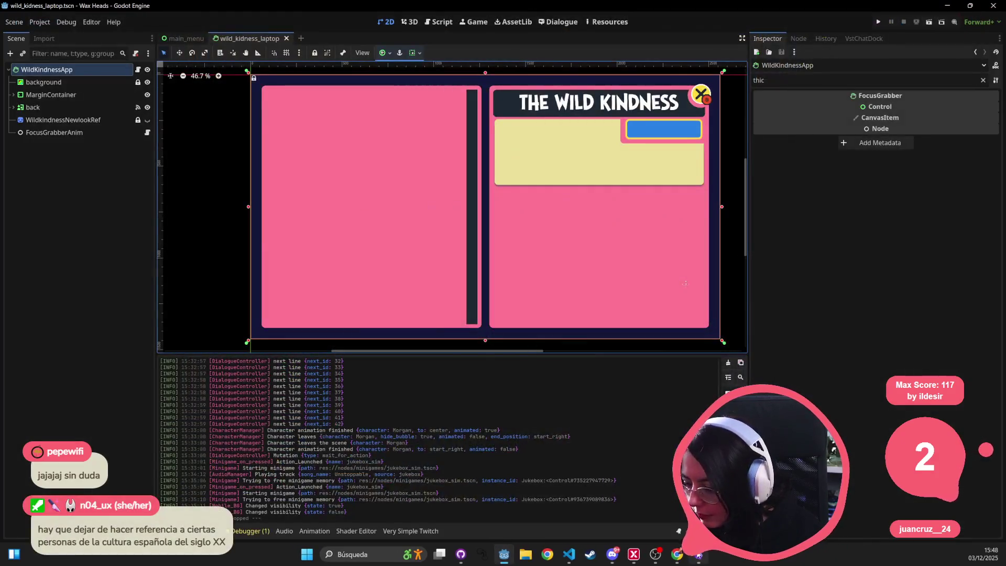
pyautogui.hotkey('alt', 'Tab')
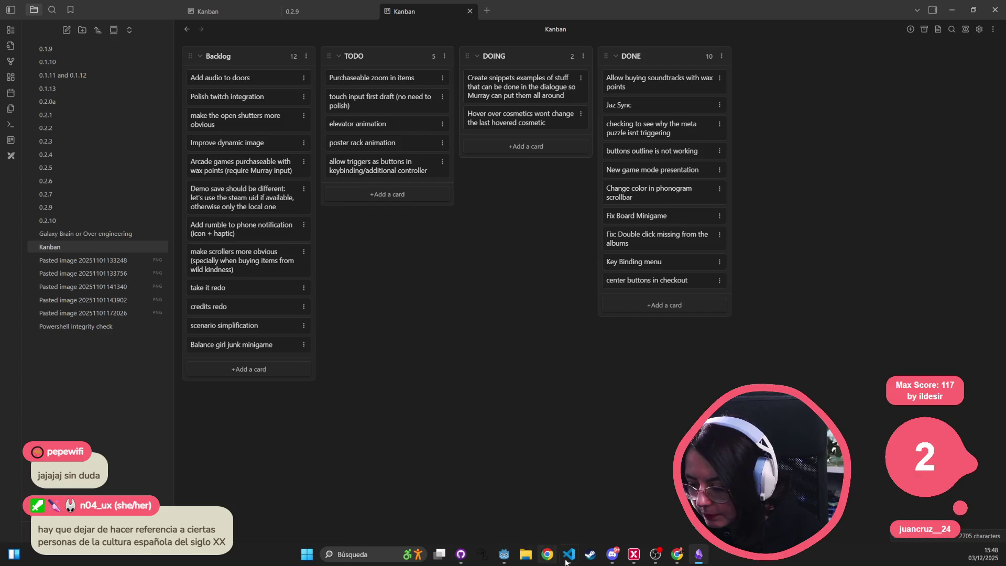
pyautogui.click(568, 554)
# - Open wild_kindness_laptop.tscn, close packing_object_control.gd and packing_box_sim.gd, and check line 27 margins
pyautogui.hotkey('ctrl', 'p')
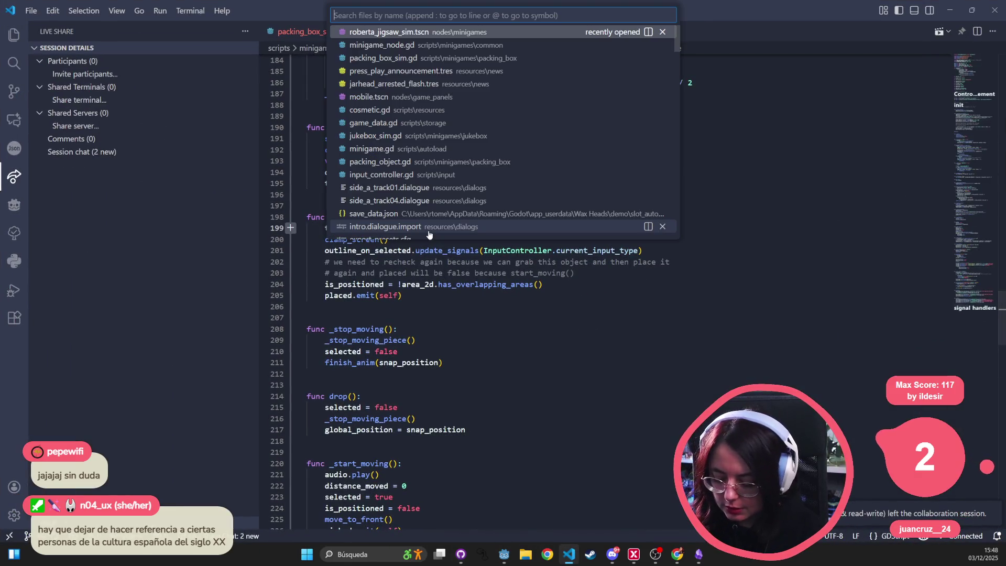
pyautogui.write('wild_k')
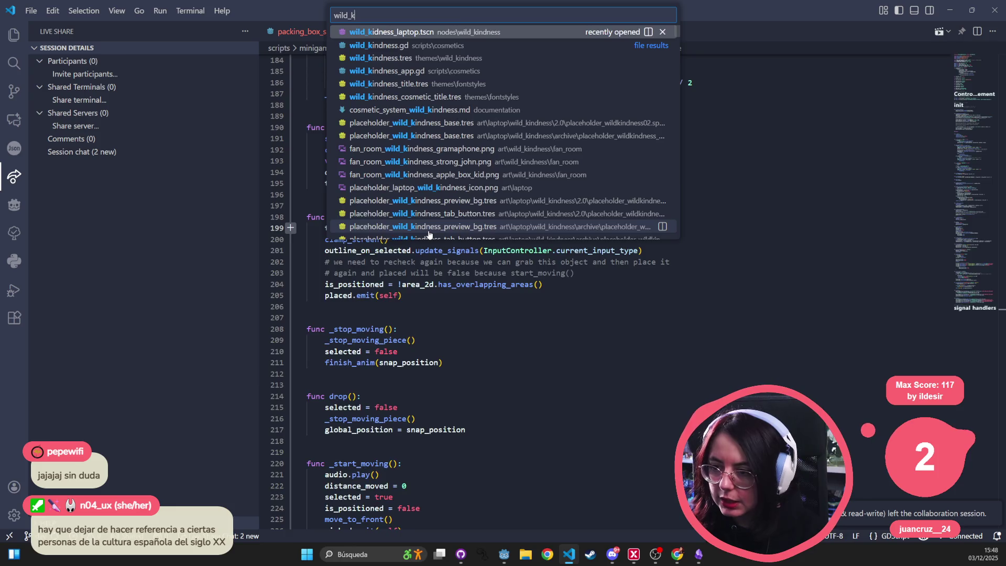
pyautogui.press('Return')
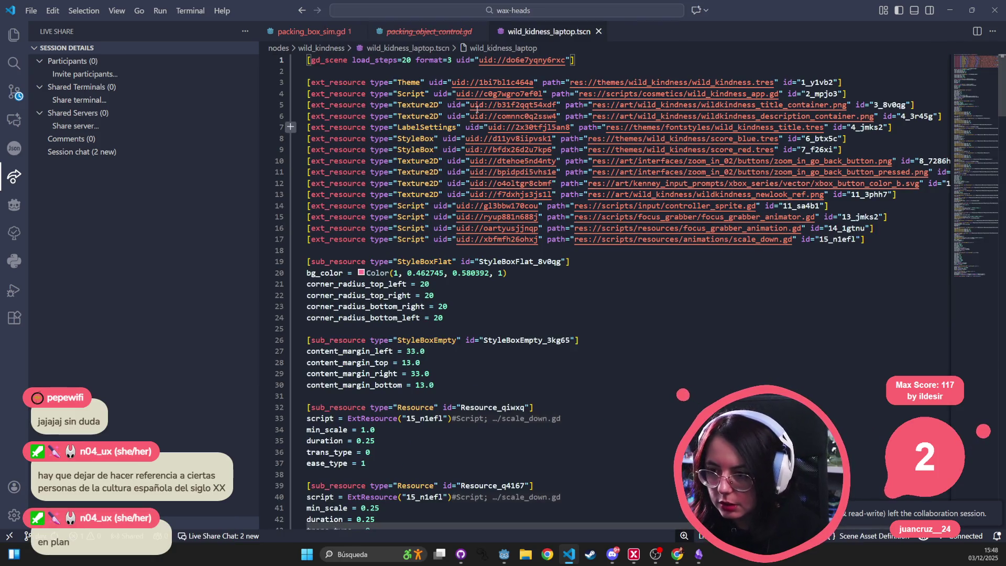
pyautogui.click(480, 32)
pyautogui.click(359, 31)
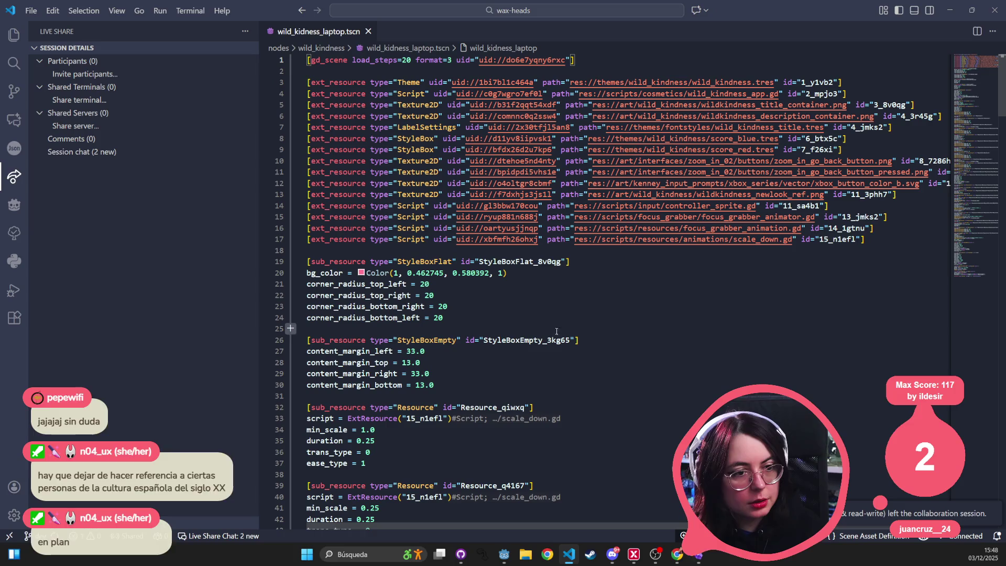
pyautogui.click(723, 355)
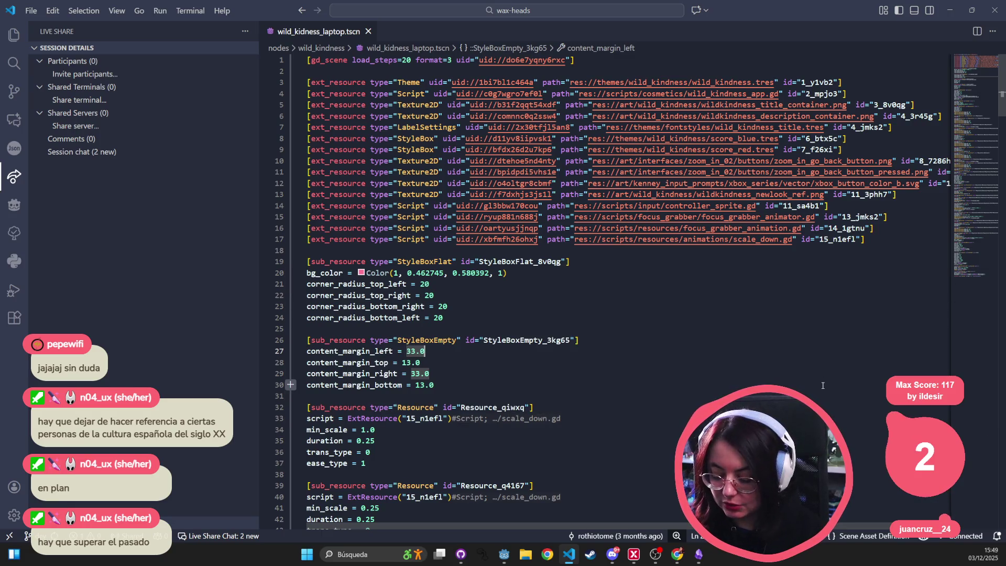
# - Start a new Ctrl+P file search for 'wild kin'
pyautogui.hotkey('ctrl', 'p')
pyautogui.write('wilk')
pyautogui.press('BackSpace')
pyautogui.write('d kindn')
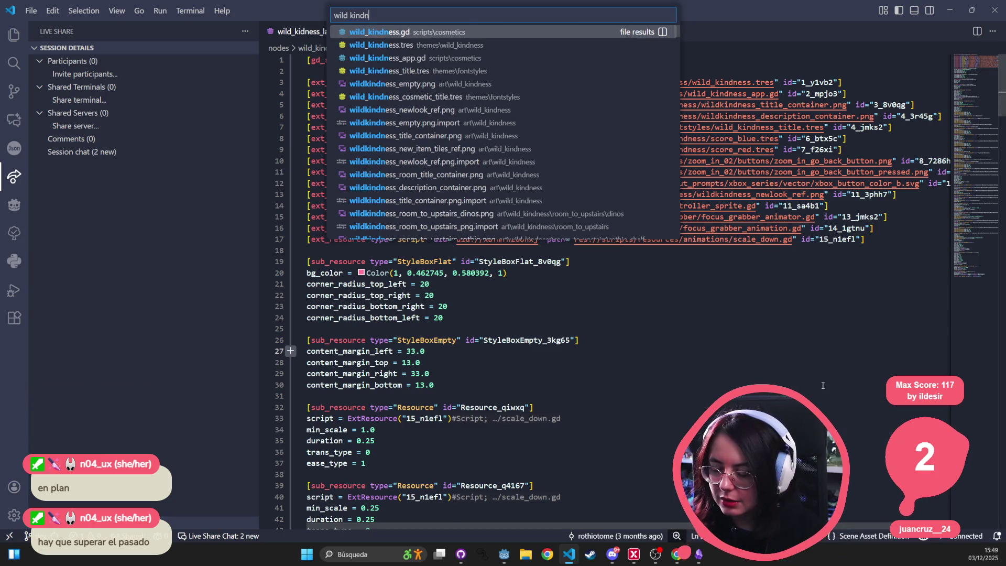
# - Open wild_kindness.gd, then search 'wild kindness tscn' and open wild_kindness_app.gd from the results
pyautogui.press('Return')
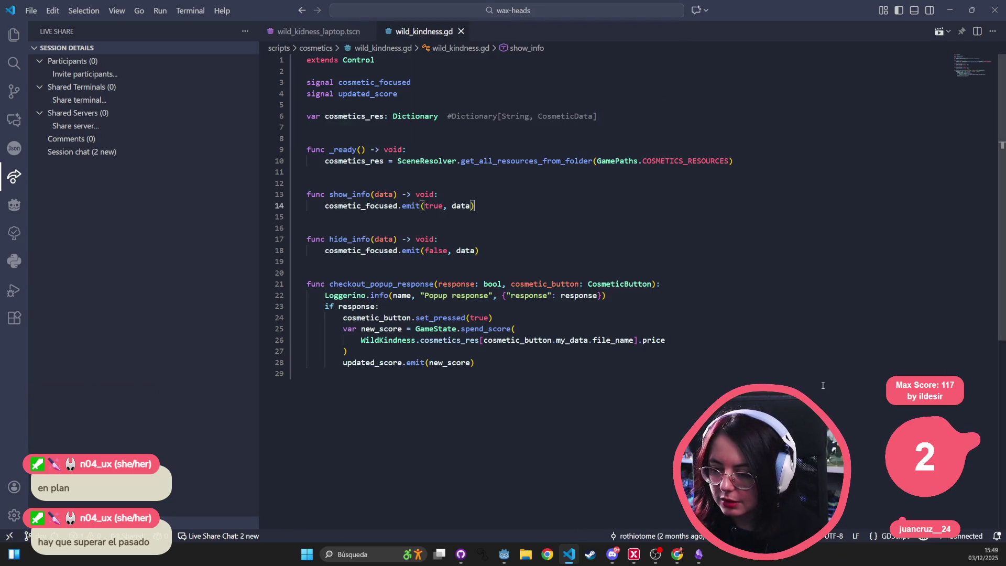
pyautogui.hotkey('ctrl', 'p')
pyautogui.hotkey('ctrl', '`')
pyautogui.write('wild')
pyautogui.press('BackSpace')
pyautogui.press('BackSpace')
pyautogui.press('BackSpace')
pyautogui.write('wild kindness')
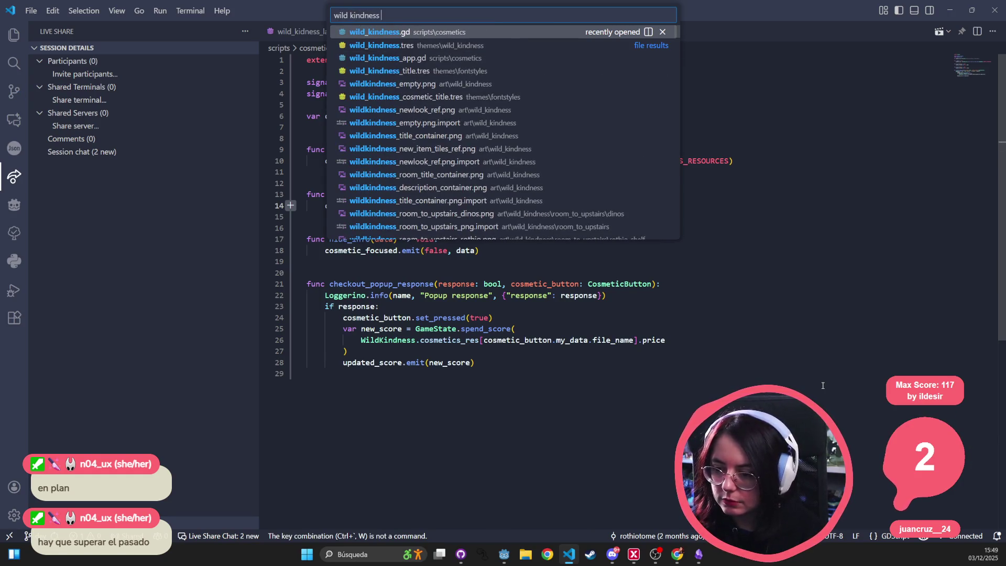
pyautogui.write(' tscn')
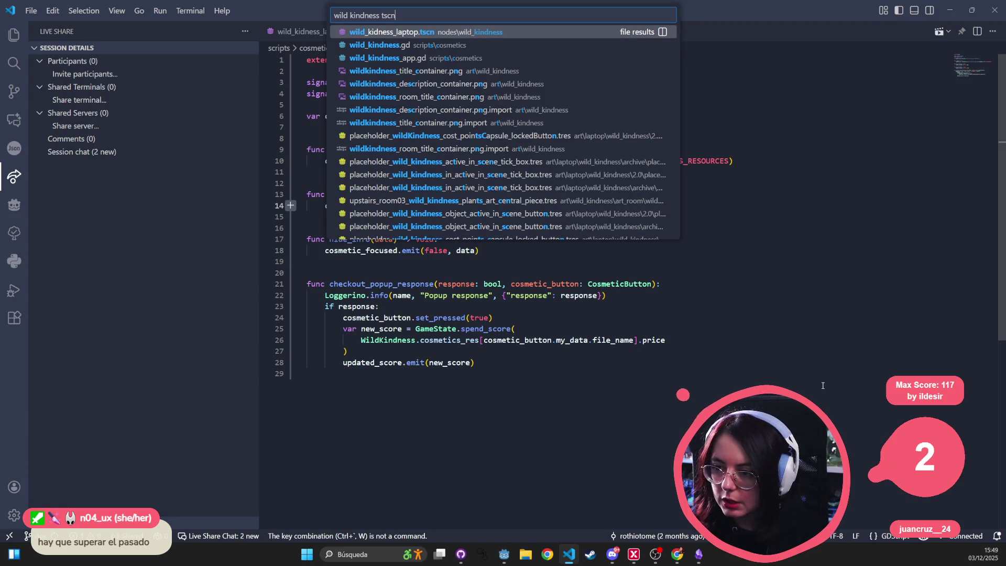
pyautogui.press('Down')
pyautogui.press('Down')
pyautogui.press('Return')
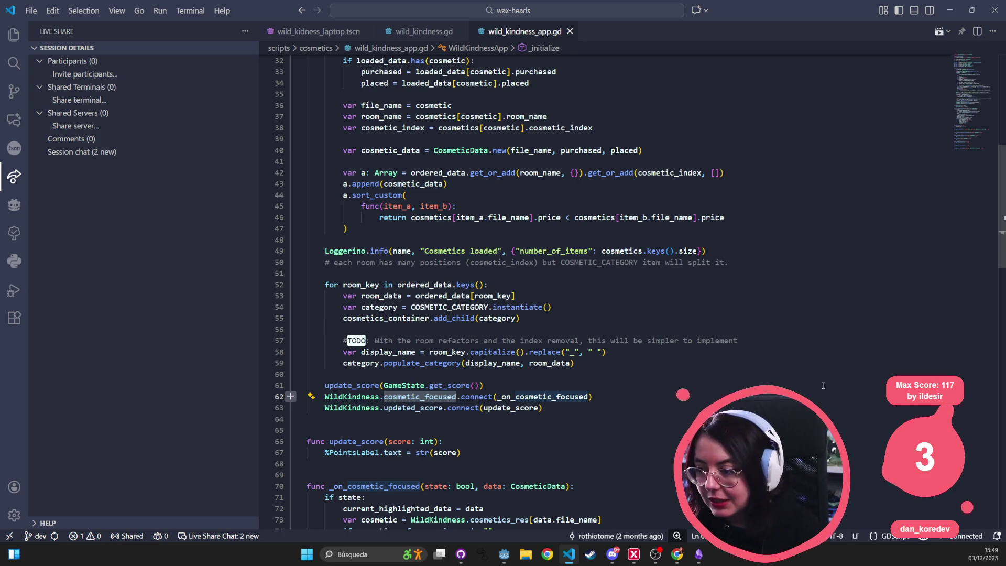
pyautogui.scroll(10, 640, 287)
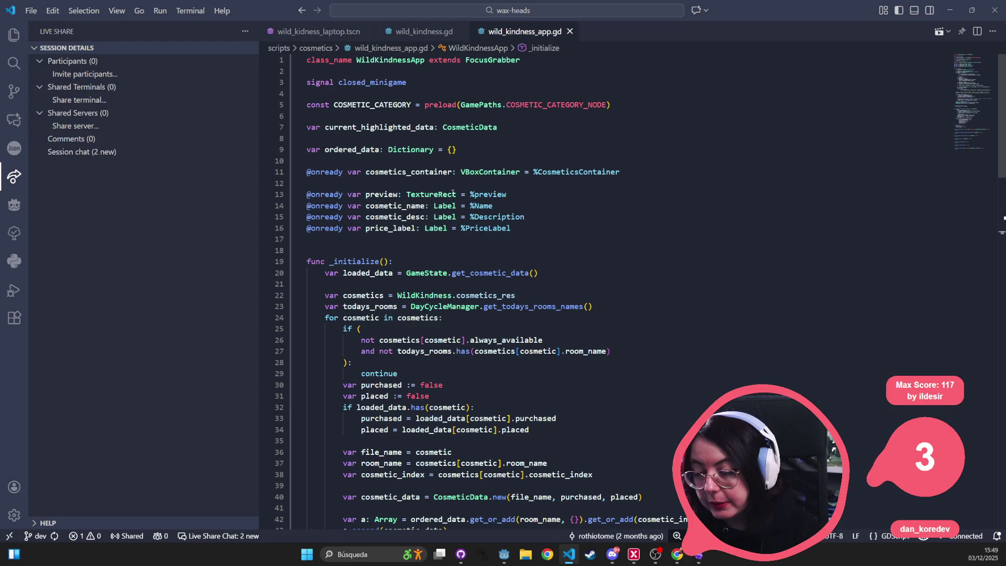
# - Inspect the FocusGrabber base class, the COSMETIC_CATEGORY constant and its node path
pyautogui.click(391, 60)
pyautogui.click(493, 59)
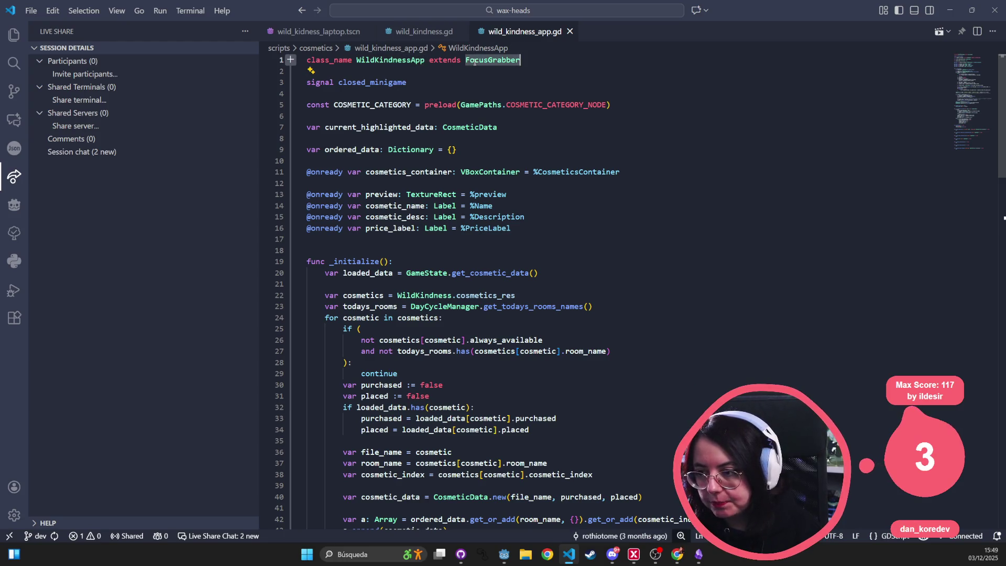
pyautogui.click(366, 82)
pyautogui.click(410, 105)
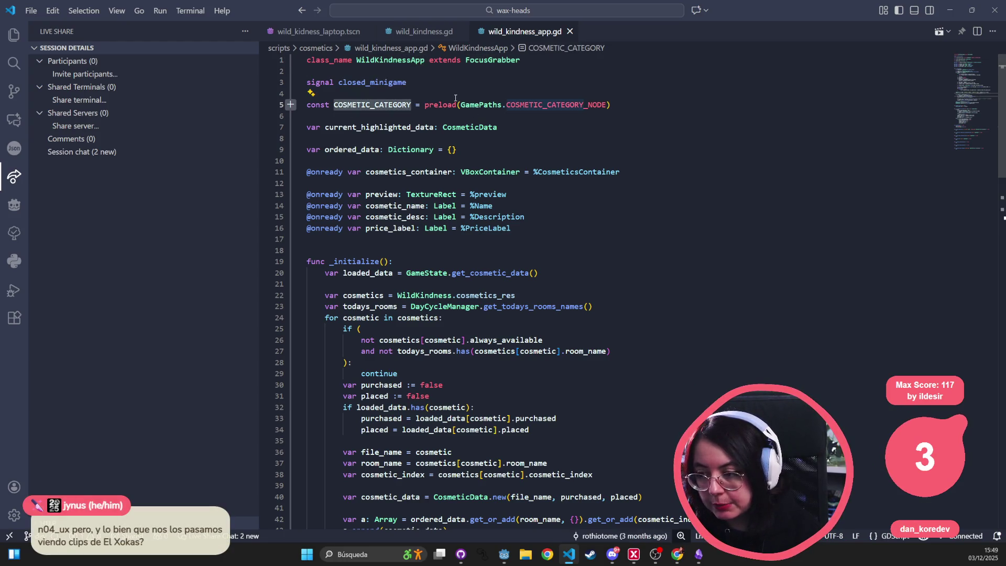
pyautogui.doubleClick(555, 105)
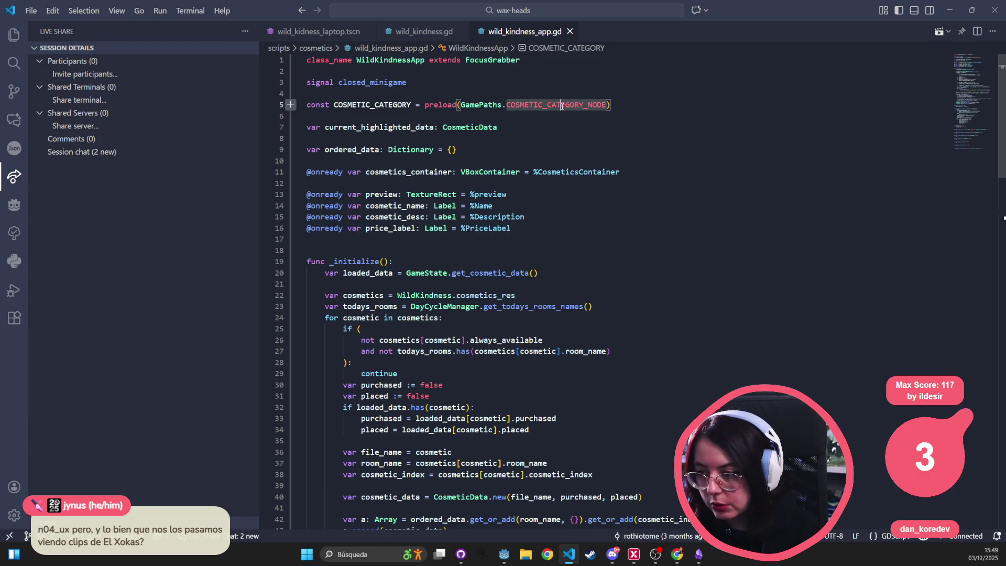
pyautogui.click(390, 107)
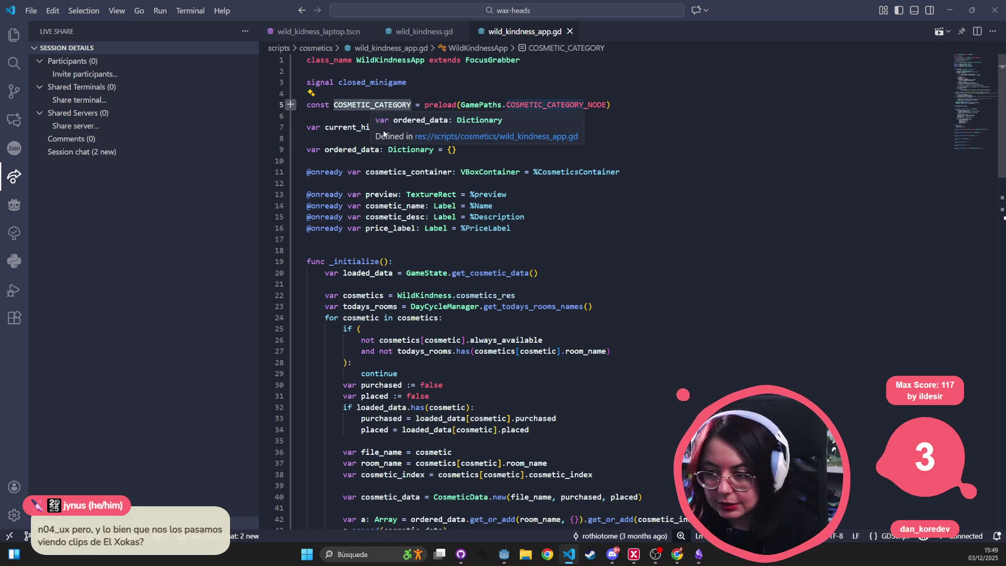
pyautogui.click(380, 128)
pyautogui.doubleClick(458, 126)
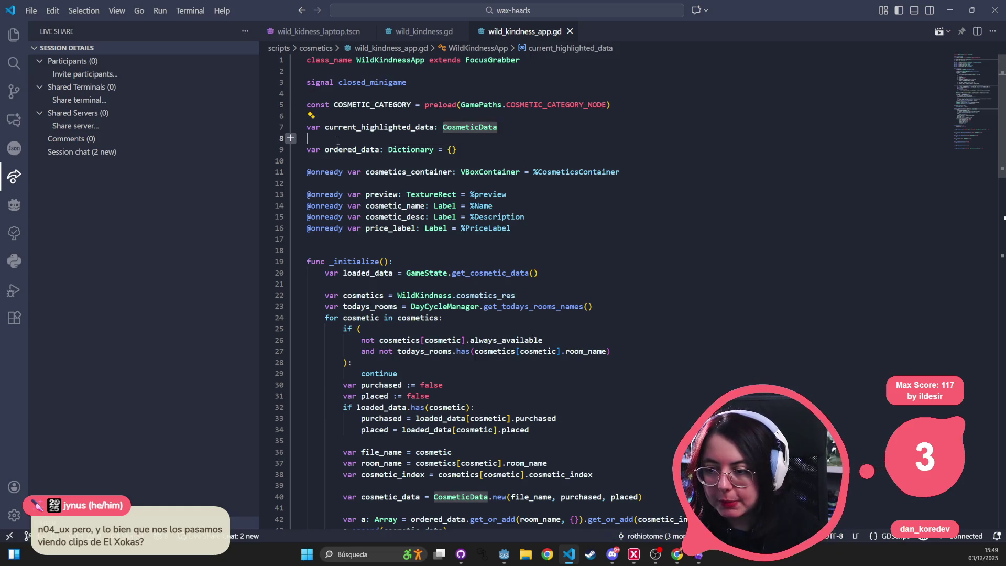
pyautogui.click(411, 149)
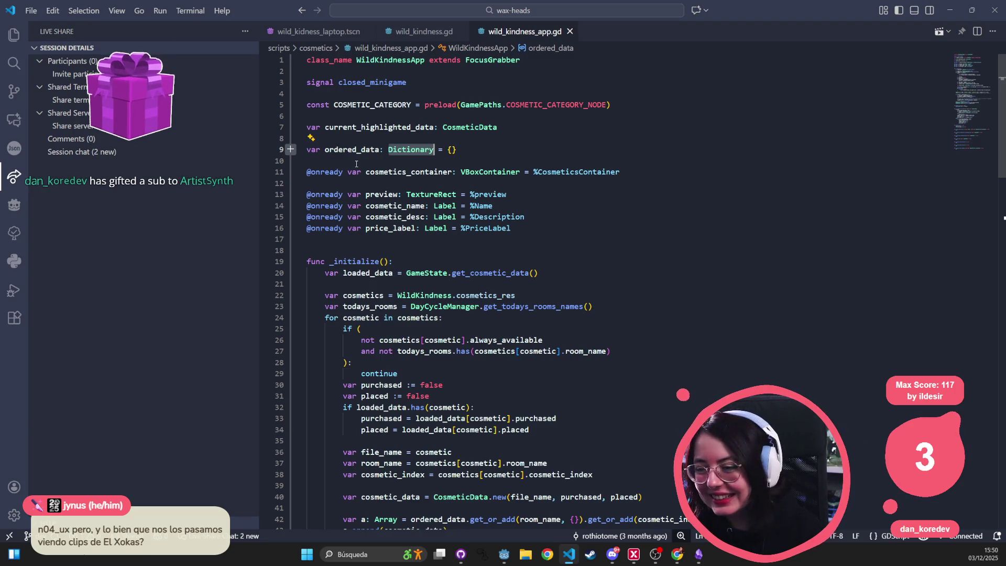
pyautogui.click(398, 172)
pyautogui.doubleClick(576, 172)
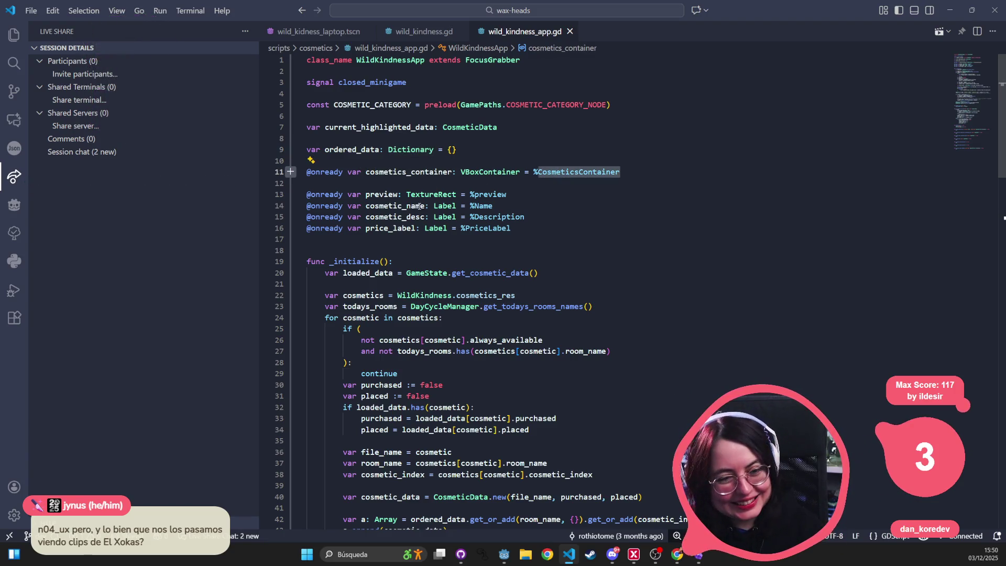
pyautogui.moveTo(311, 197)
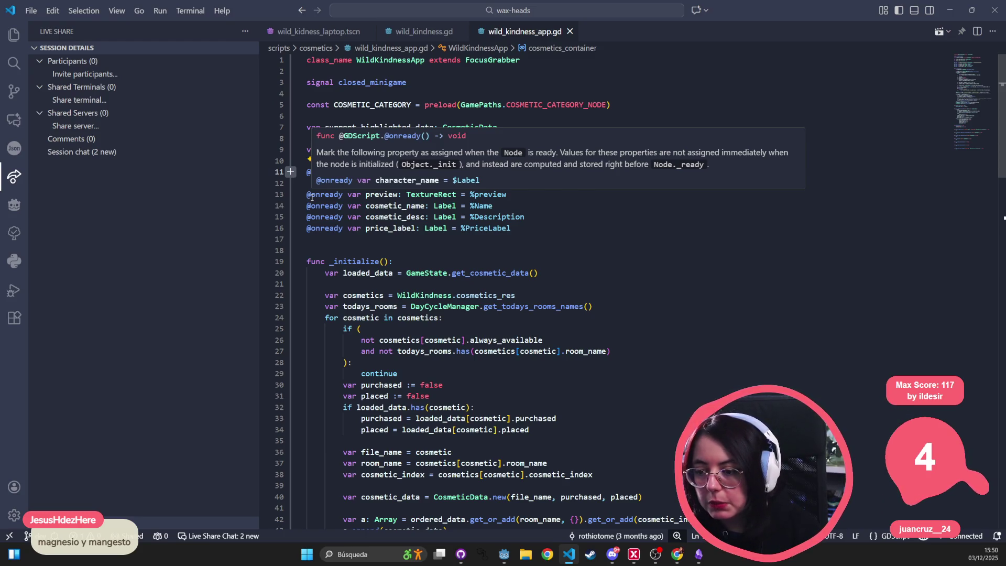
pyautogui.click(398, 194)
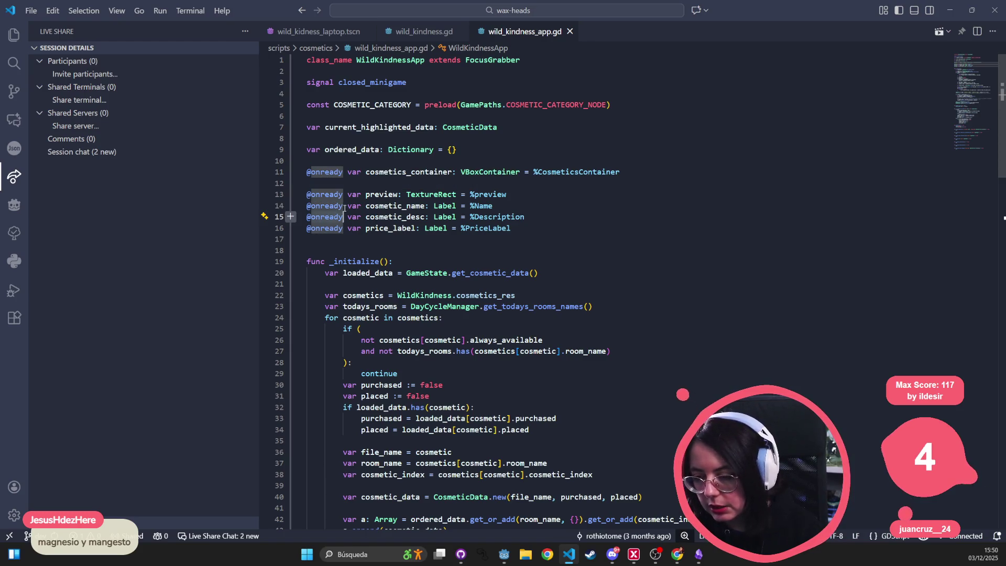
# - Step through the member variables from COSMETIC_CATEGORY down to price_label
pyautogui.press('Up')
pyautogui.press('Up')
pyautogui.press('Up')
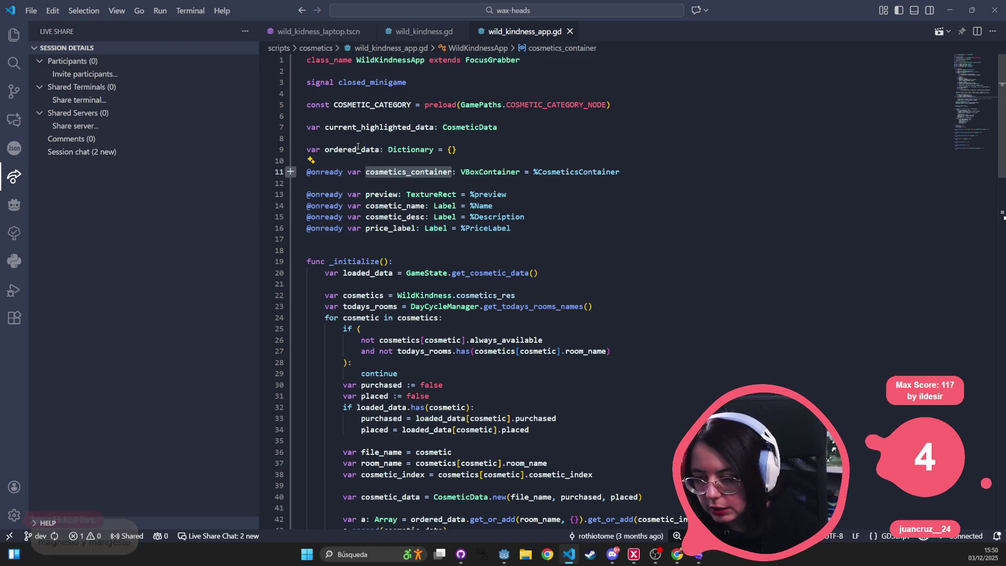
pyautogui.doubleClick(374, 103)
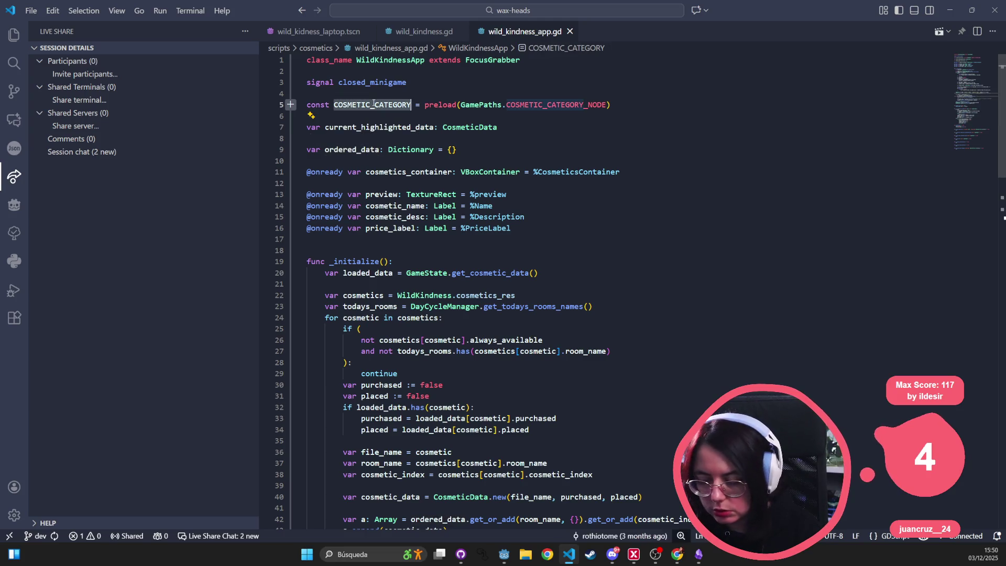
pyautogui.click(365, 118)
pyautogui.click(365, 127)
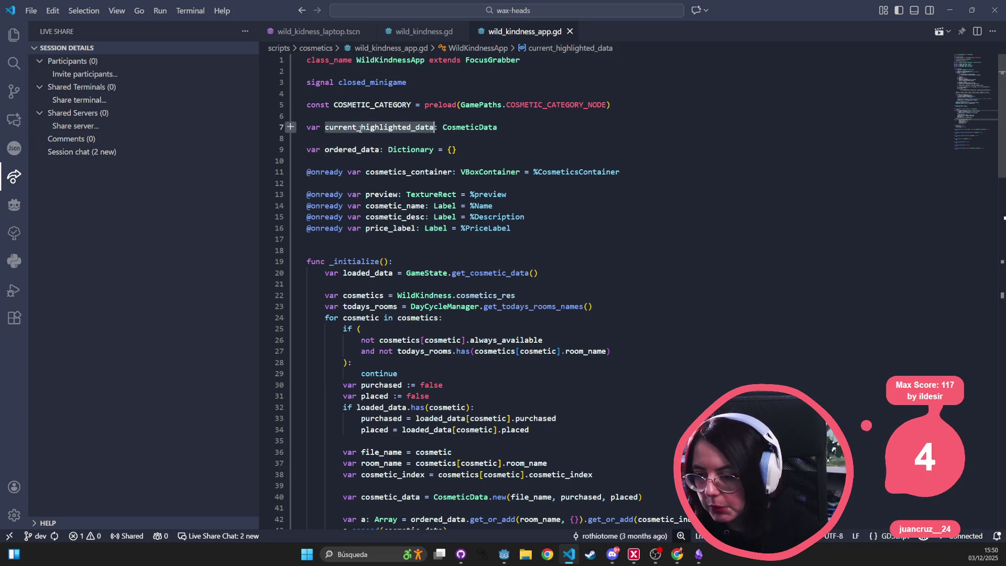
pyautogui.click(365, 150)
pyautogui.click(375, 171)
pyautogui.click(385, 194)
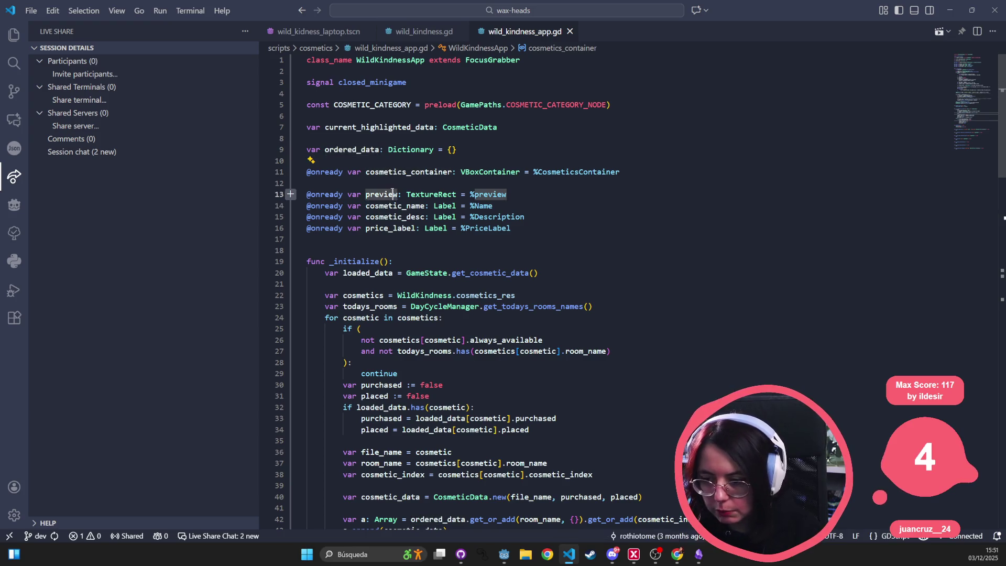
pyautogui.click(390, 205)
pyautogui.click(389, 217)
pyautogui.click(387, 229)
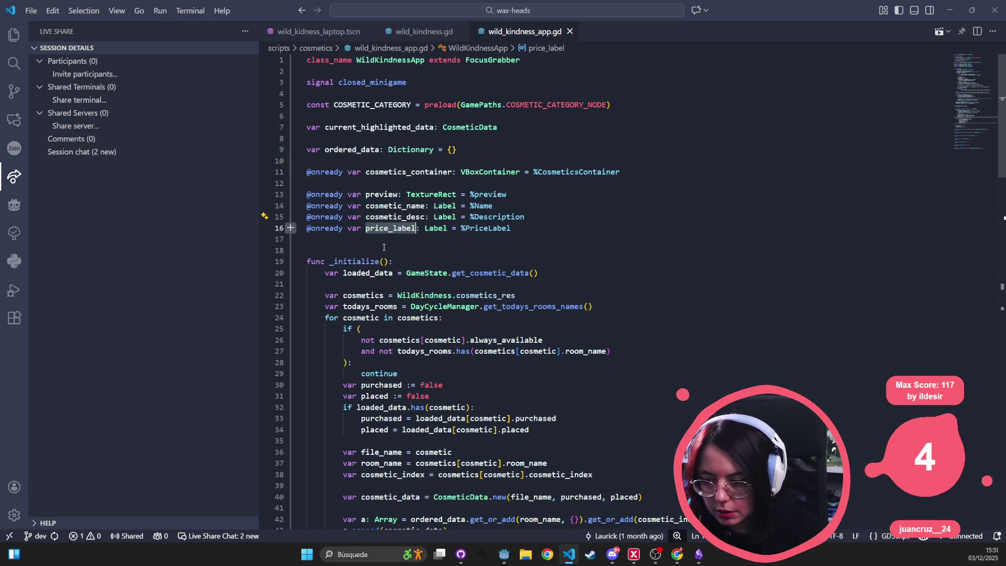
# - Inspect the _initialize variables, then select the cosmetics for-loop from line 48 up to line 24
pyautogui.click(384, 273)
pyautogui.click(379, 283)
pyautogui.click(376, 295)
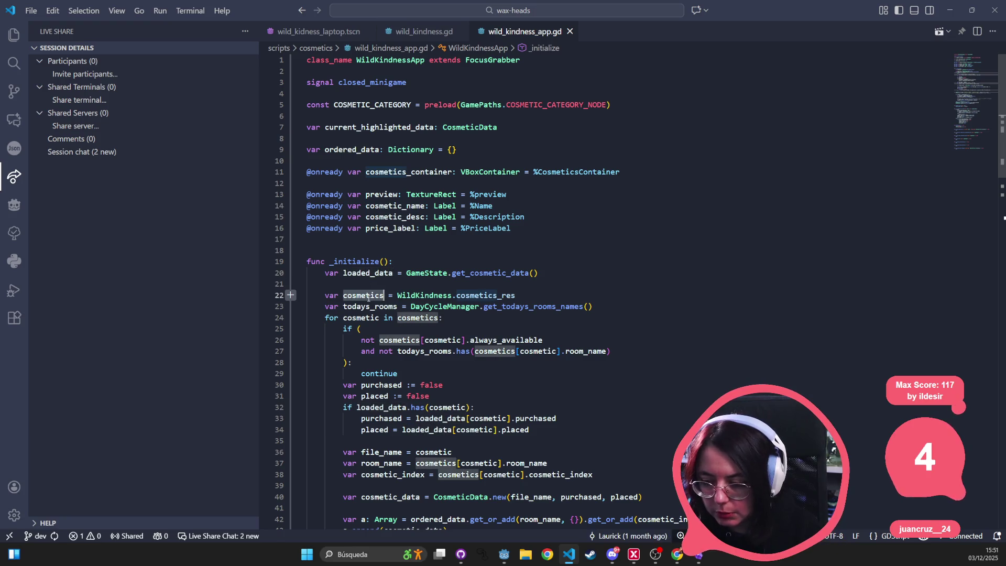
pyautogui.click(372, 307)
pyautogui.click(366, 317)
pyautogui.click(425, 314)
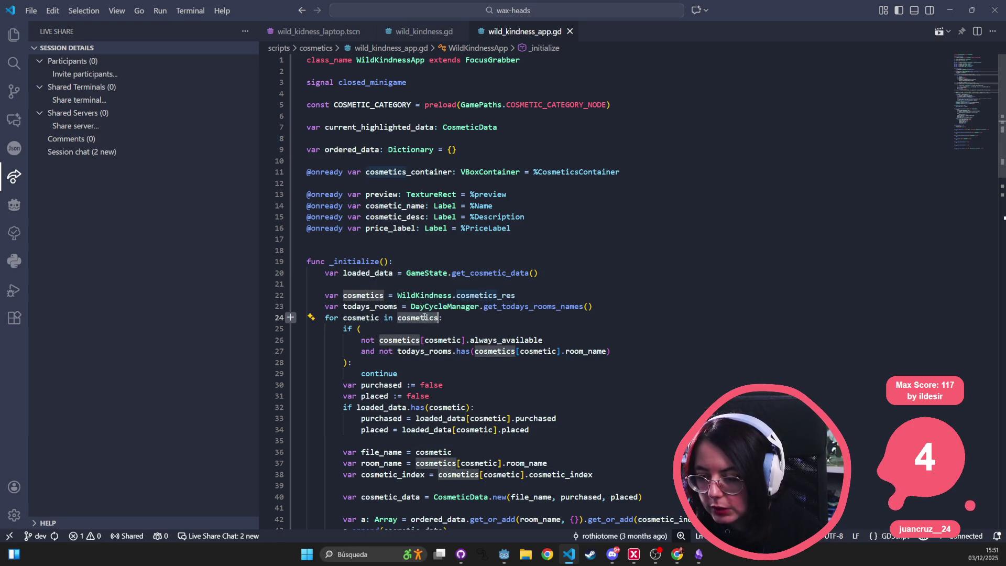
pyautogui.scroll(-4, 424, 313)
pyautogui.moveTo(351, 438)
pyautogui.mouseDown()
pyautogui.moveTo(366, 235)
pyautogui.moveTo(295, 169)
pyautogui.mouseUp()
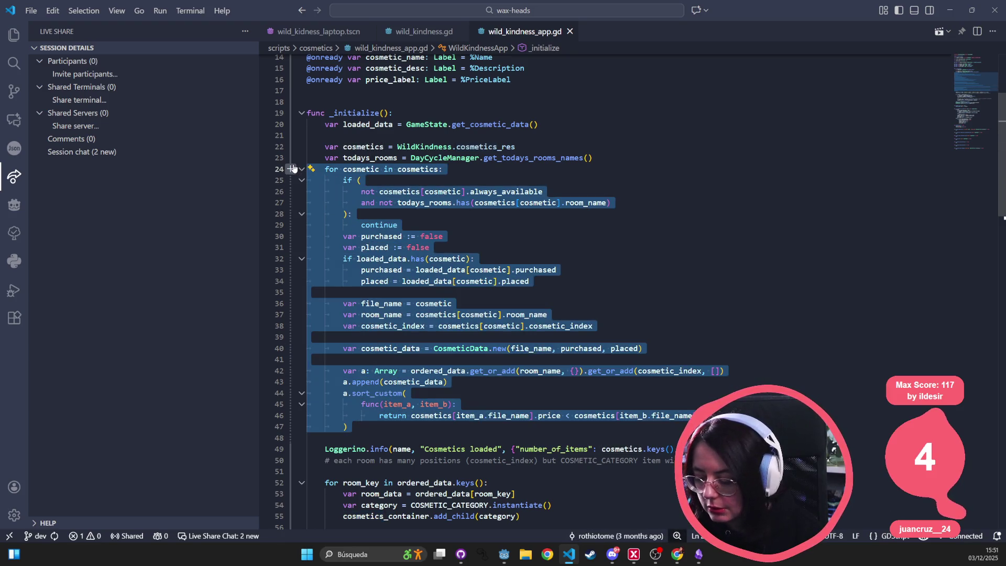
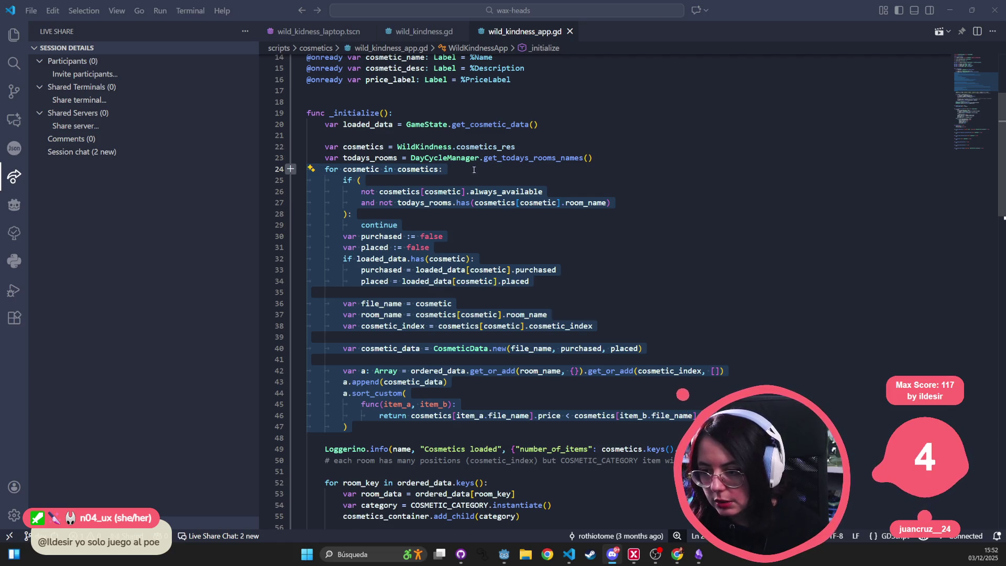
# - Open cosmetic_button.gd through the Ctrl+P quick file search
pyautogui.scroll(-5, 423, 291)
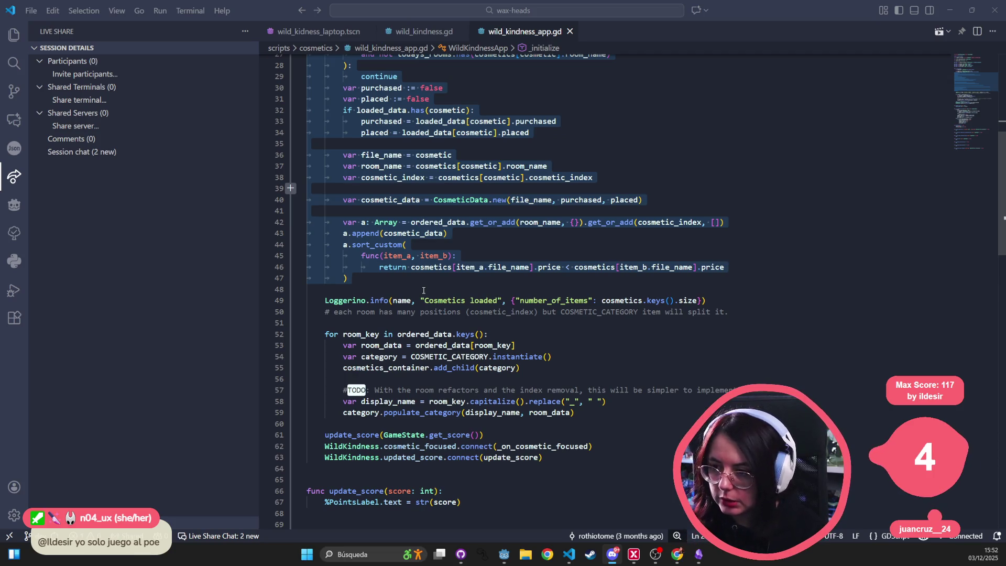
pyautogui.click(697, 233)
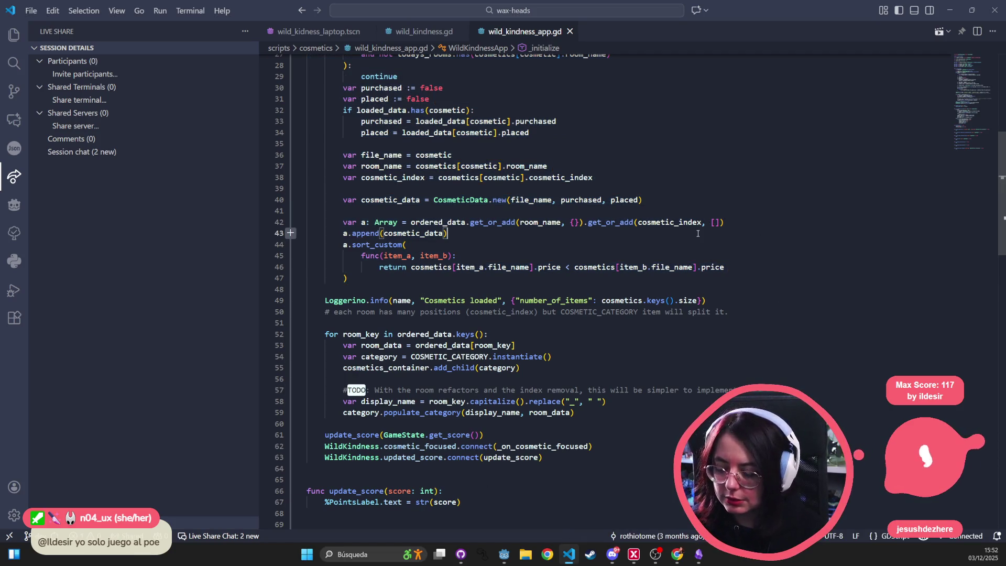
pyautogui.hotkey('ctrl', 'p')
pyautogui.write('wild ')
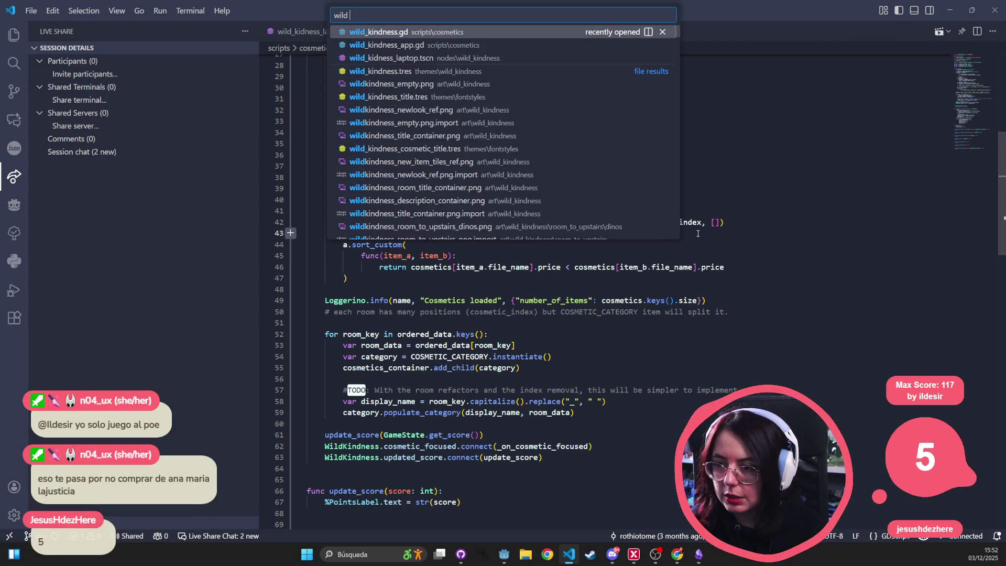
pyautogui.write('kindness')
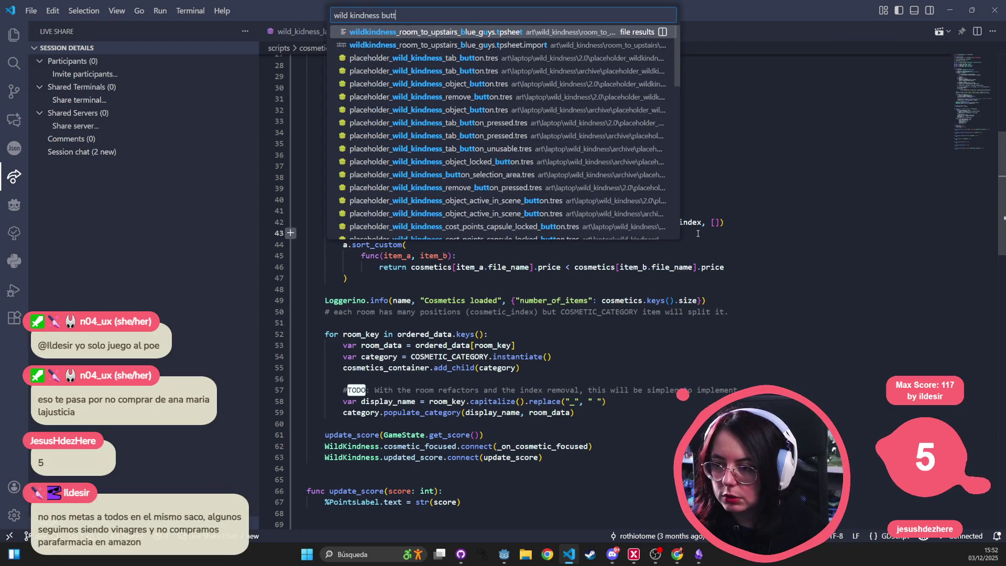
pyautogui.hotkey('ctrl', 'a')
pyautogui.write('co')
pyautogui.write('tic_button')
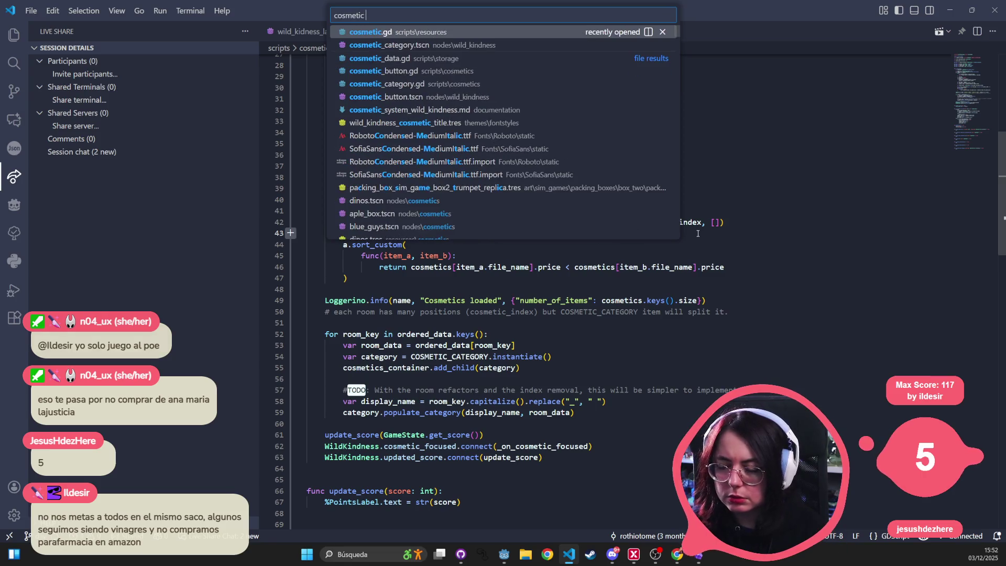
pyautogui.press('Return')
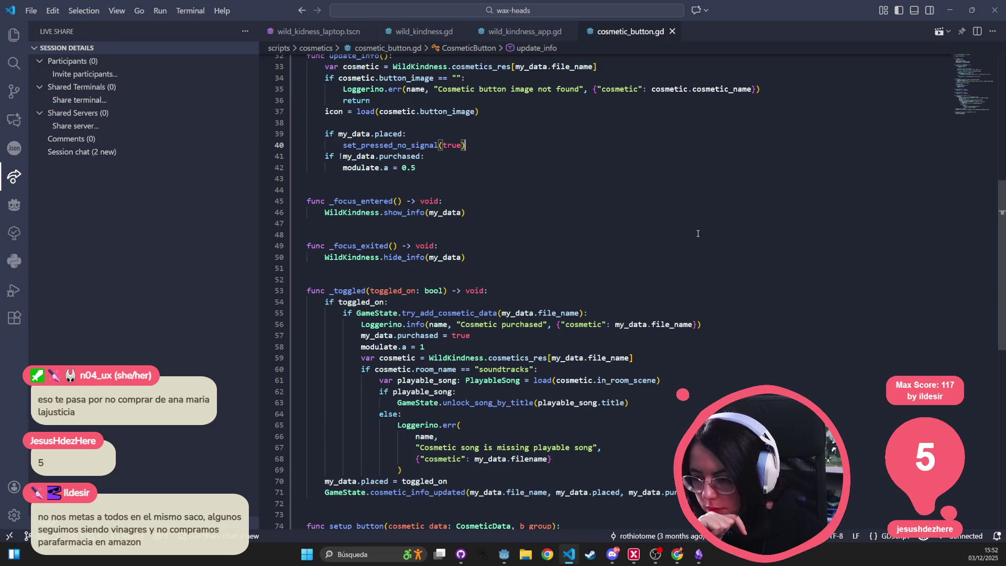
# - Highlight my_data uses and inspect _focus_entered and its show_info call on line 46
pyautogui.doubleClick(439, 257)
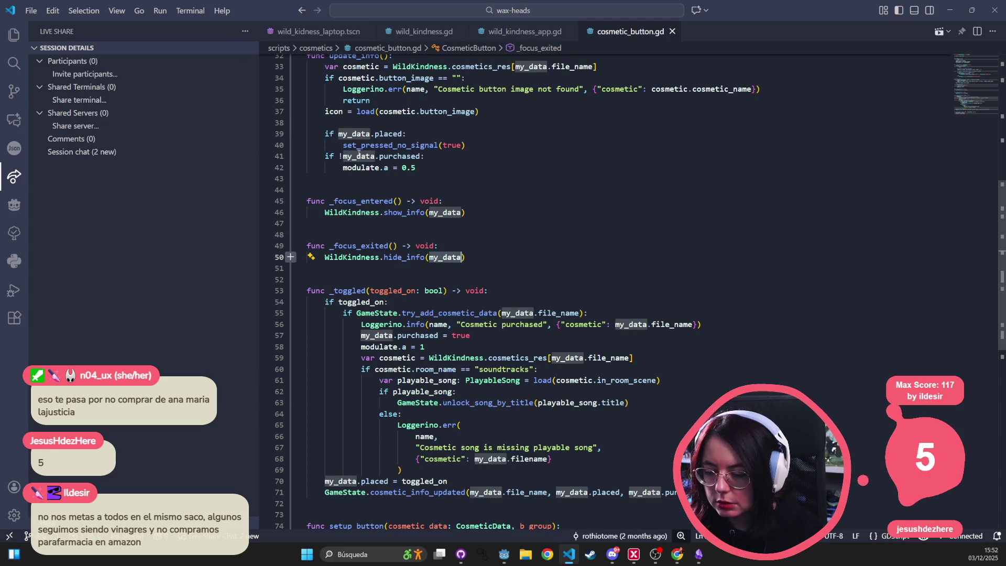
pyautogui.scroll(6, 393, 238)
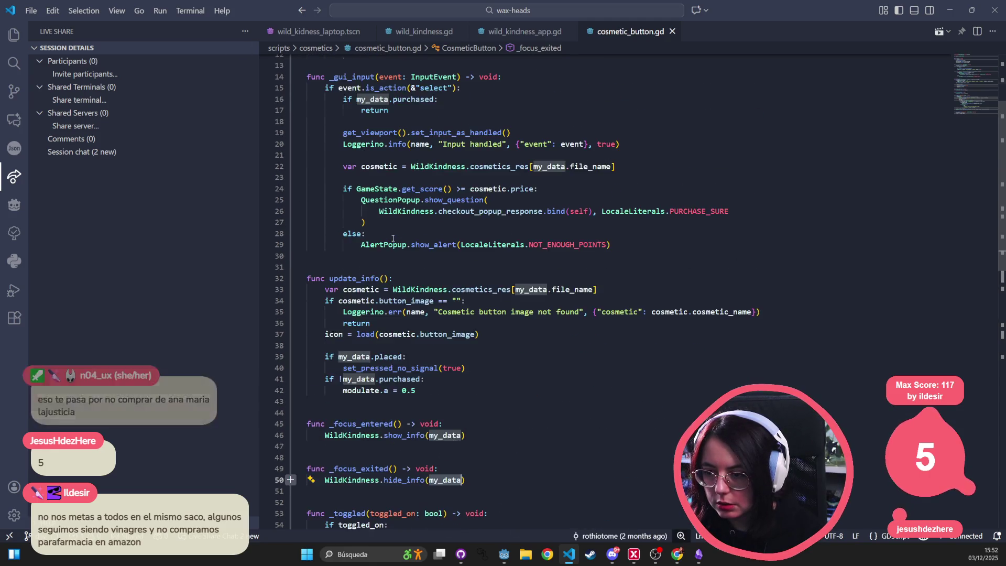
pyautogui.scroll(3, 393, 238)
pyautogui.scroll(-6, 377, 283)
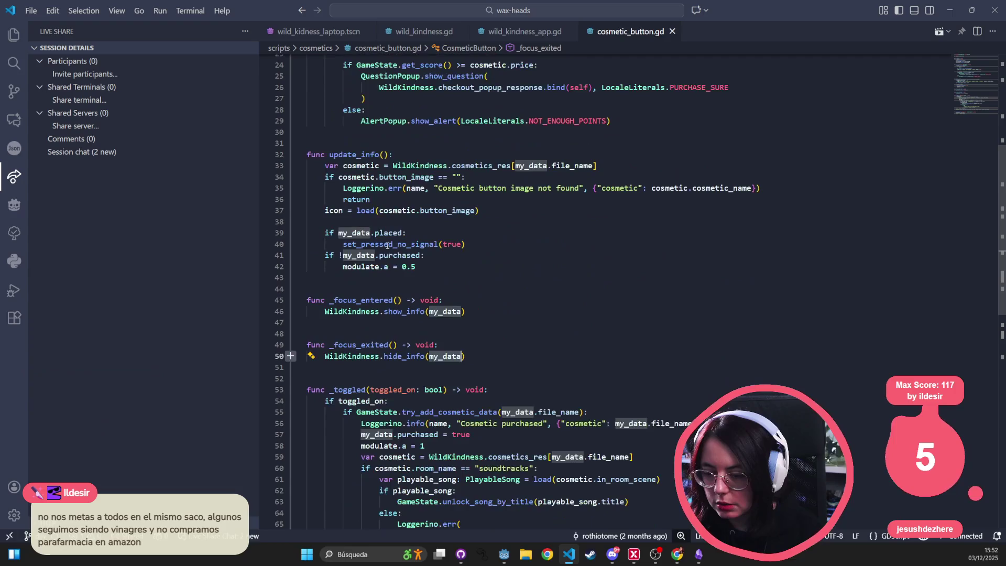
pyautogui.doubleClick(371, 299)
pyautogui.click(310, 288)
pyautogui.doubleClick(404, 313)
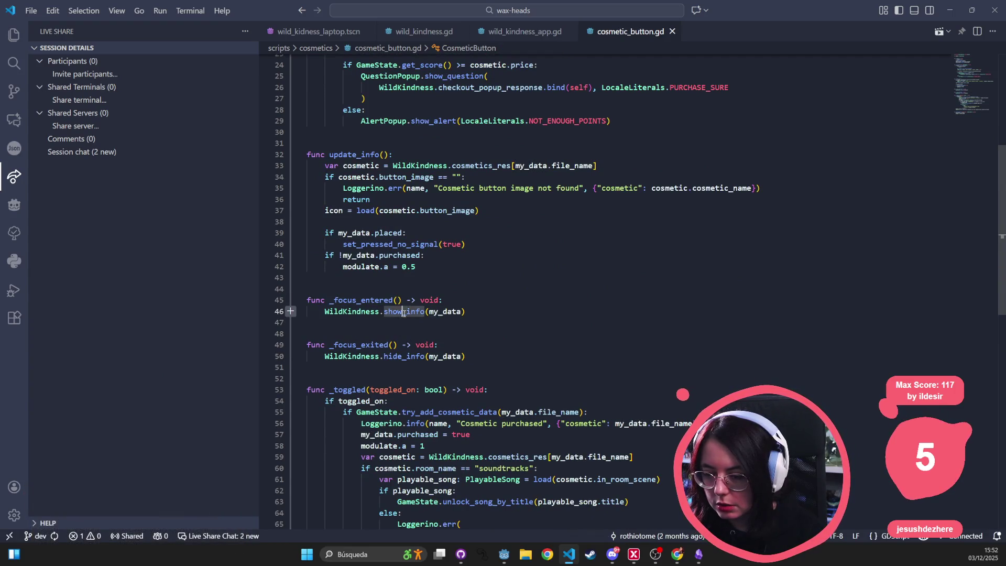
pyautogui.click(428, 233)
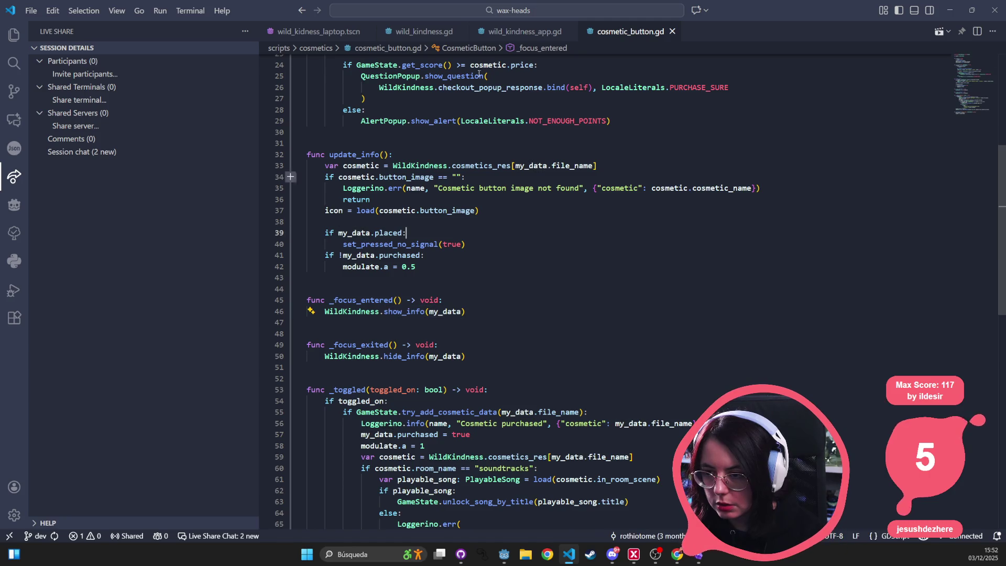
pyautogui.click(424, 32)
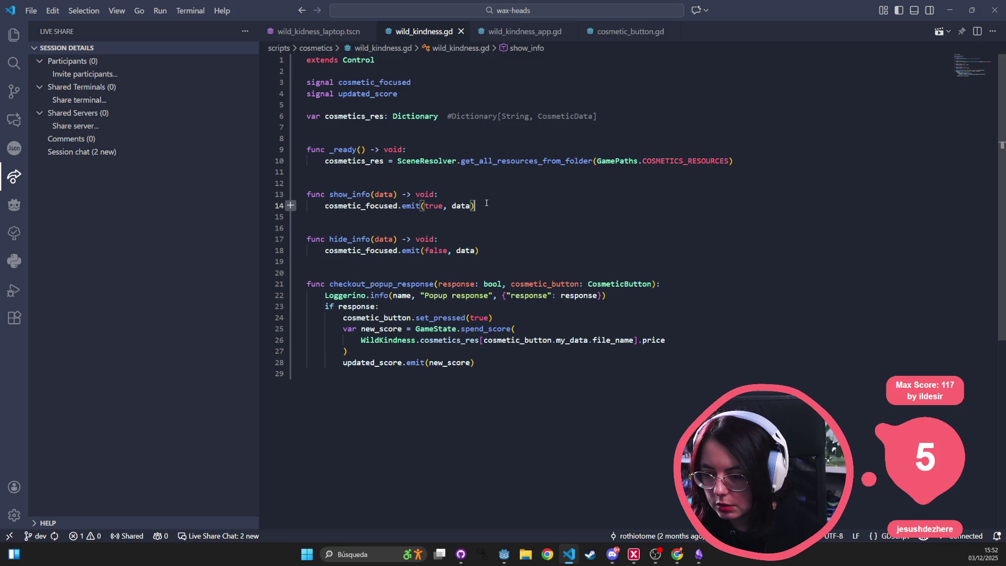
# - Check show_info's cosmetic_focused emit, then locate _on_cosmetic_focused in wild_kindness_app.gd
pyautogui.doubleClick(356, 195)
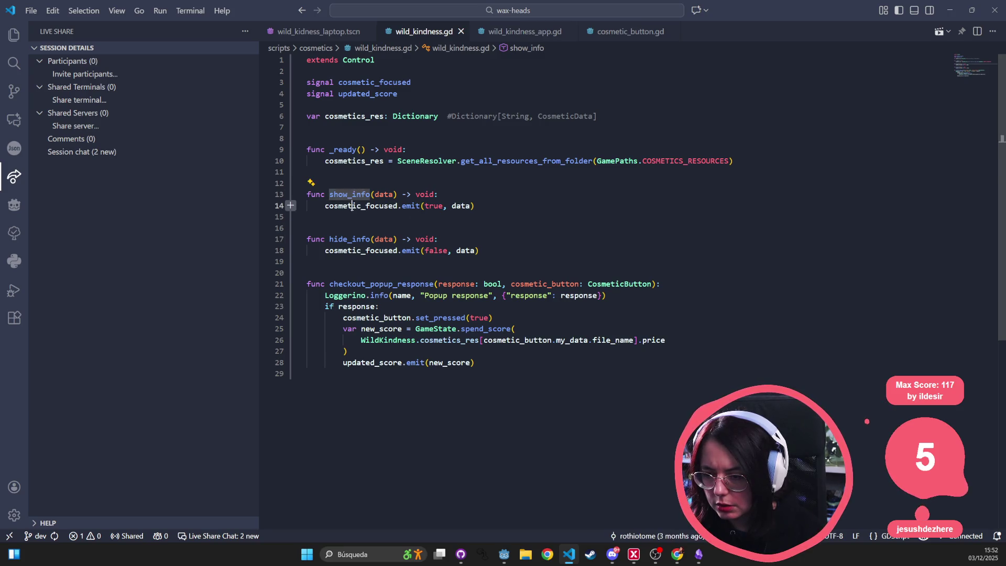
pyautogui.click(361, 205)
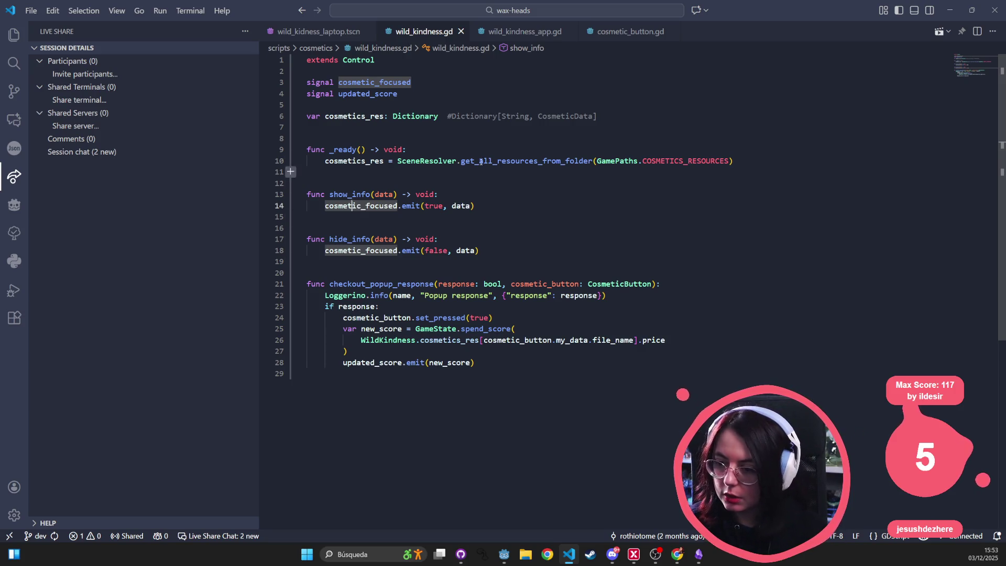
pyautogui.click(533, 33)
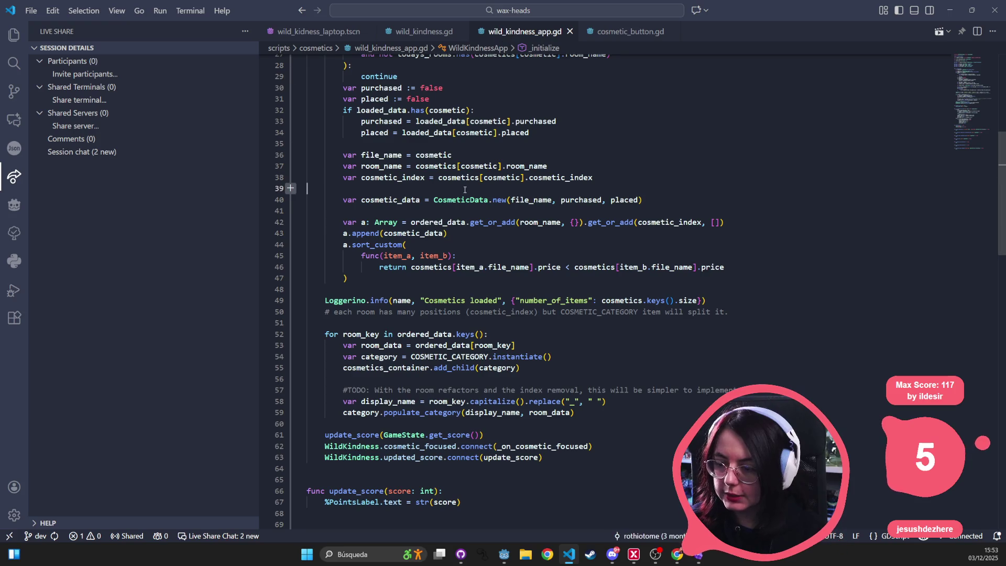
pyautogui.scroll(4, 460, 192)
pyautogui.scroll(-13, 461, 191)
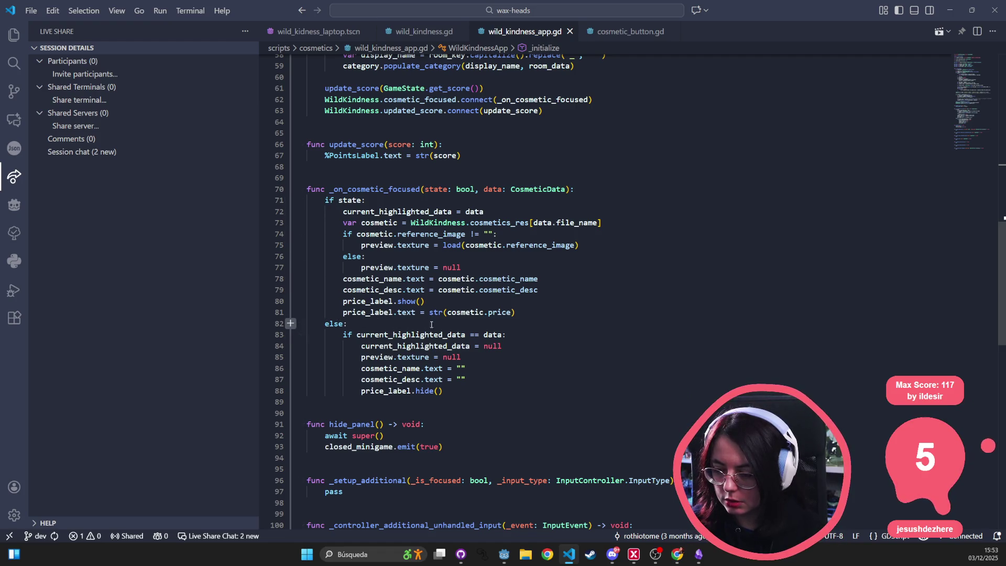
pyautogui.click(519, 332)
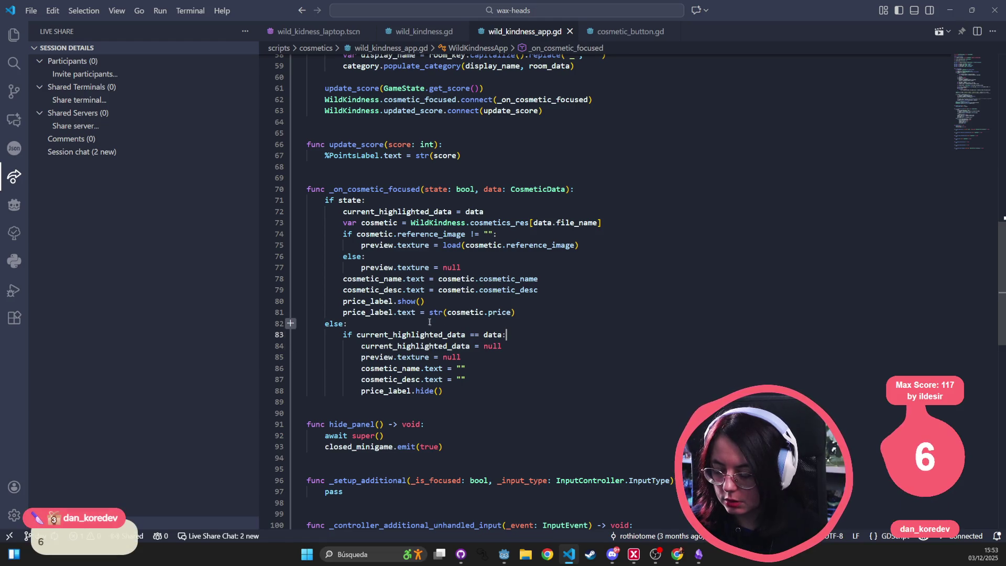
# - Select lines 83–88 of the else branch in _on_cosmetic_focused
pyautogui.scroll(-2, 519, 332)
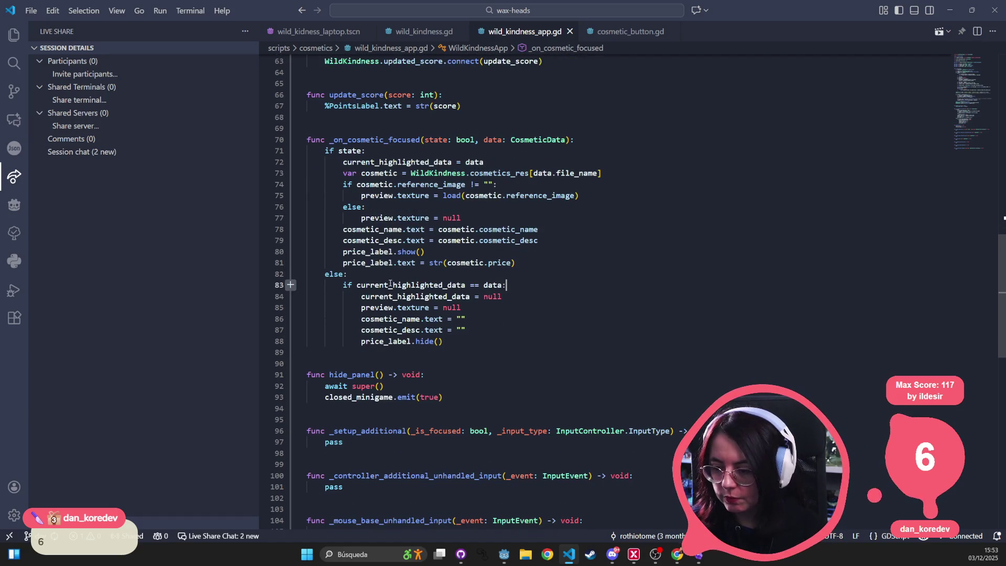
pyautogui.moveTo(398, 283)
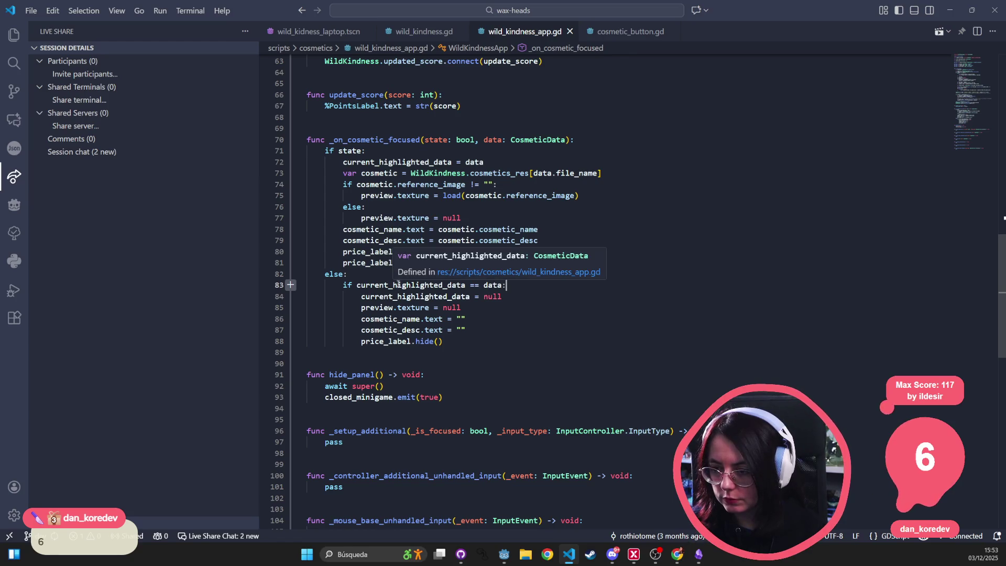
pyautogui.click(479, 340)
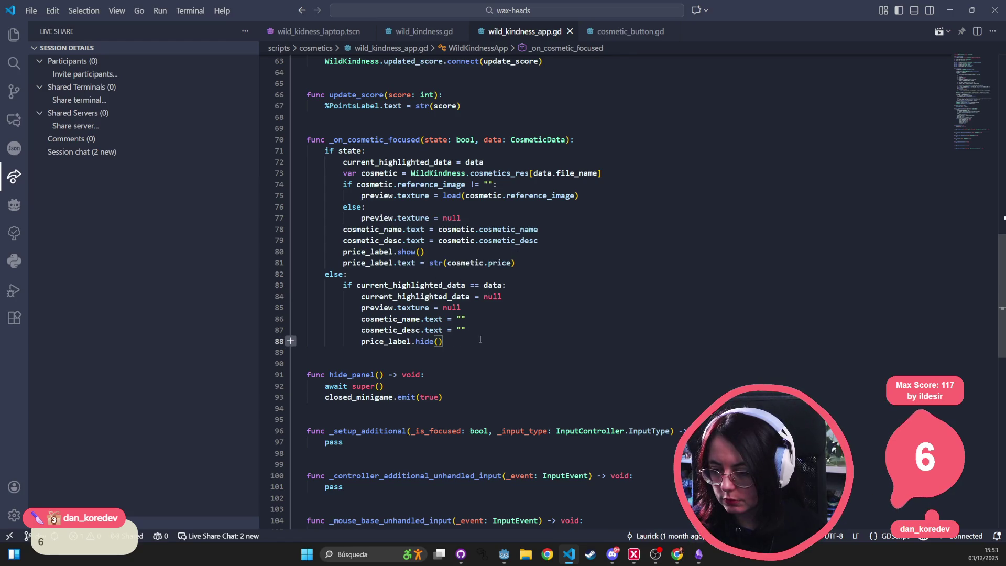
pyautogui.moveTo(302, 352)
pyautogui.mouseDown()
pyautogui.moveTo(296, 265)
pyautogui.moveTo(291, 273)
pyautogui.mouseUp()
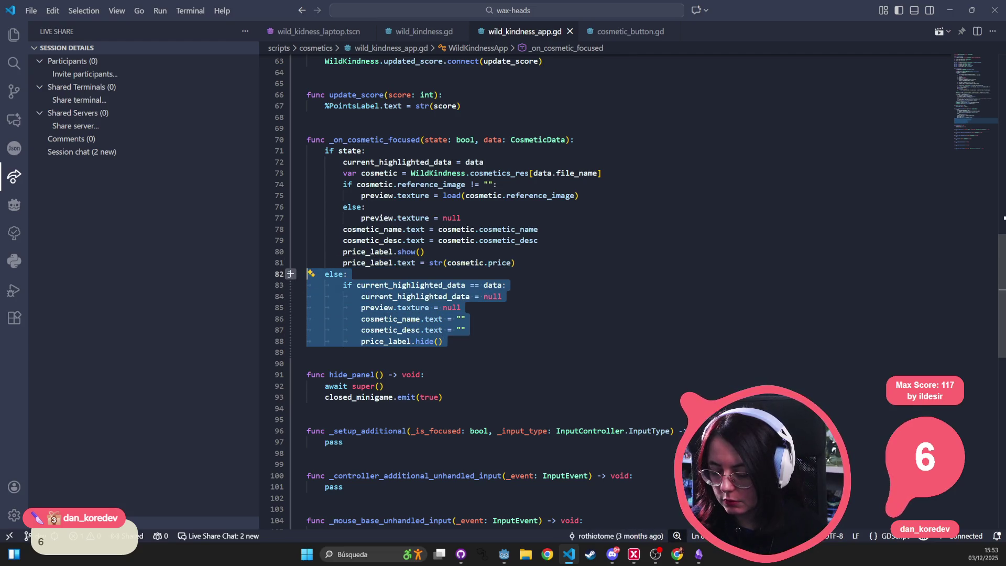
# - Add pass under else: on line 82, save wild_kindness_app.gd, and minimize the editors
pyautogui.click(389, 276)
pyautogui.press('Return')
pyautogui.write('pass')
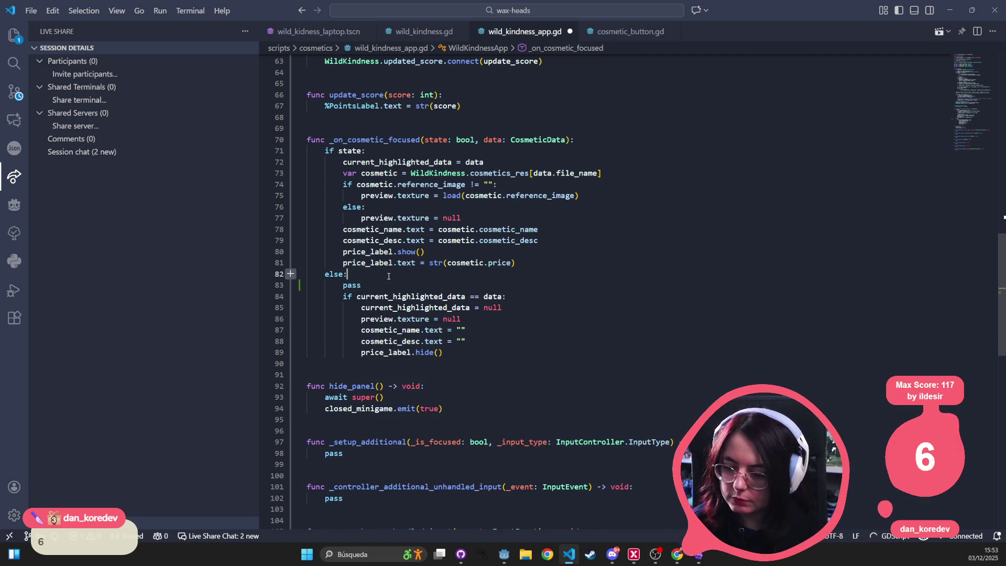
pyautogui.click(471, 352)
pyautogui.hotkey('ctrl', 's')
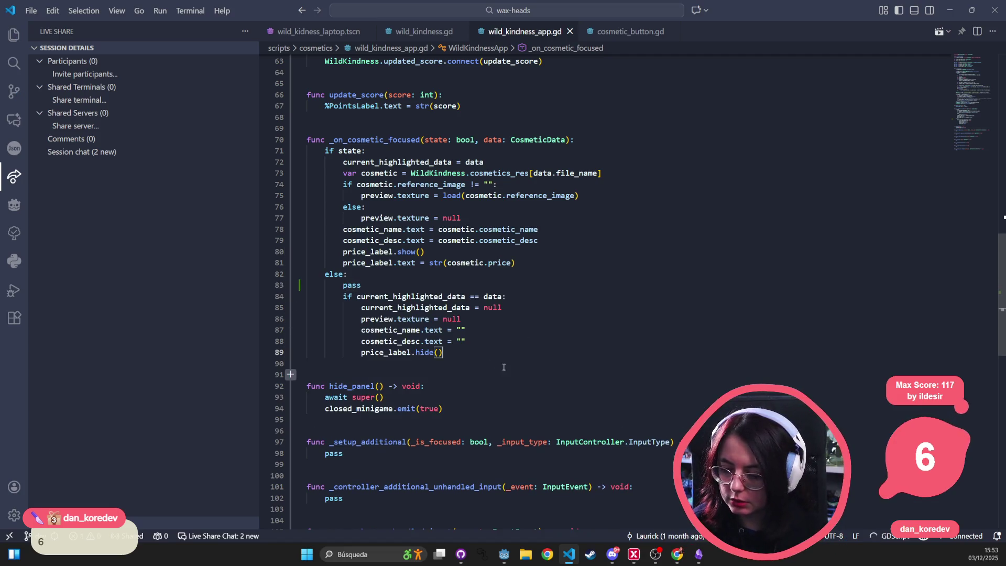
pyautogui.click(951, 12)
pyautogui.click(951, 10)
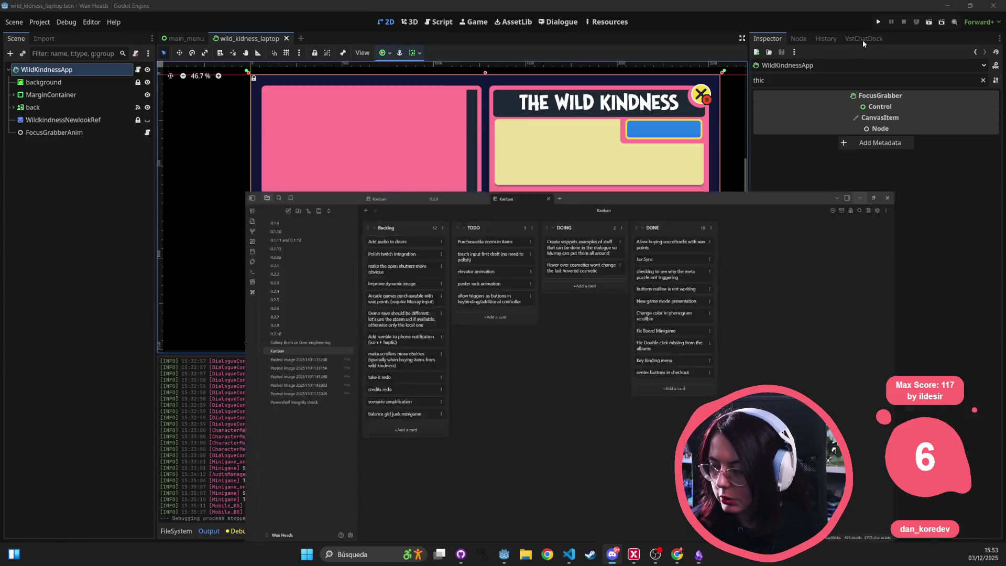
# - Run the game, continue the save, and talk with Morgan until leaving the staff room
pyautogui.click(881, 21)
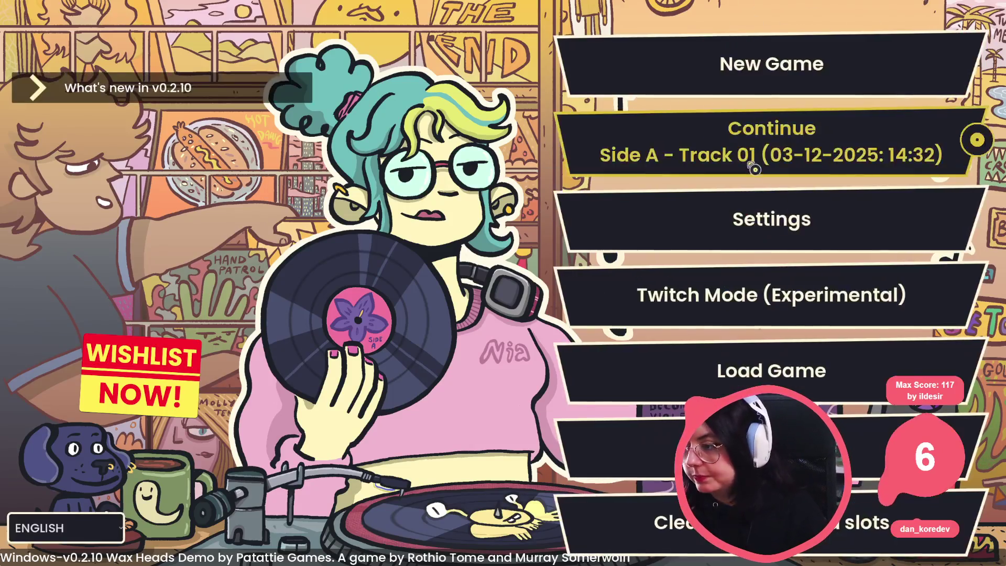
pyautogui.click(753, 167)
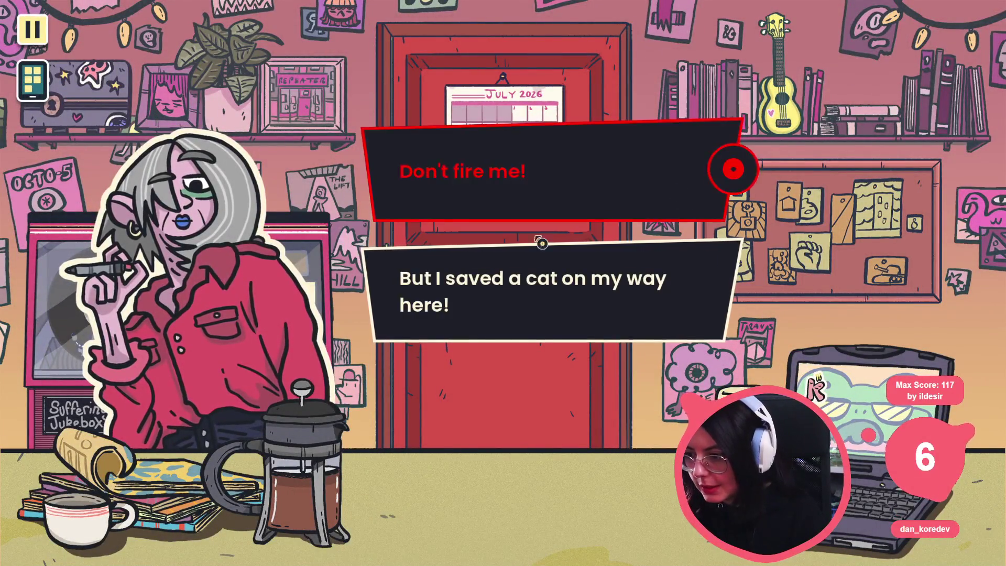
pyautogui.click(541, 243)
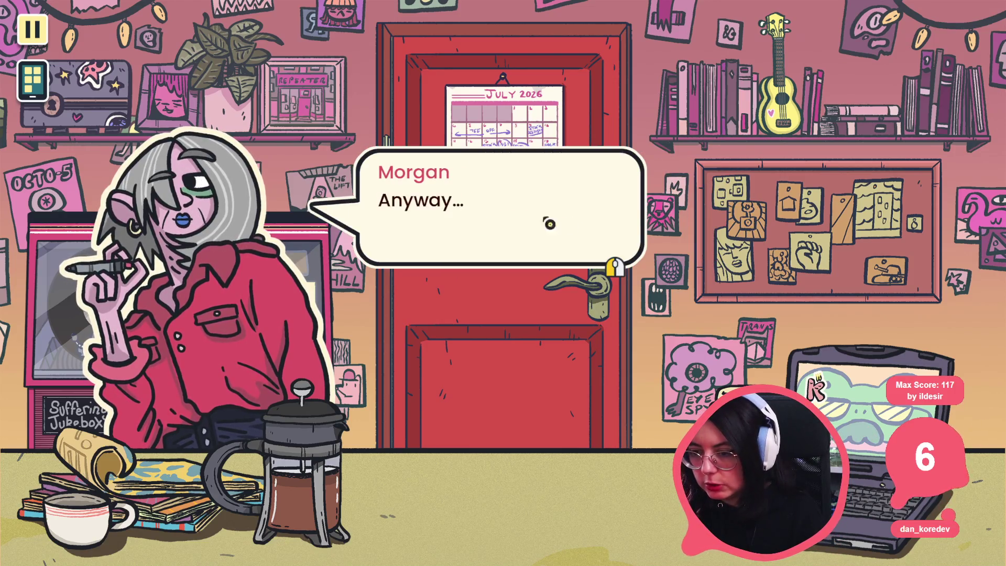
pyautogui.click(536, 236)
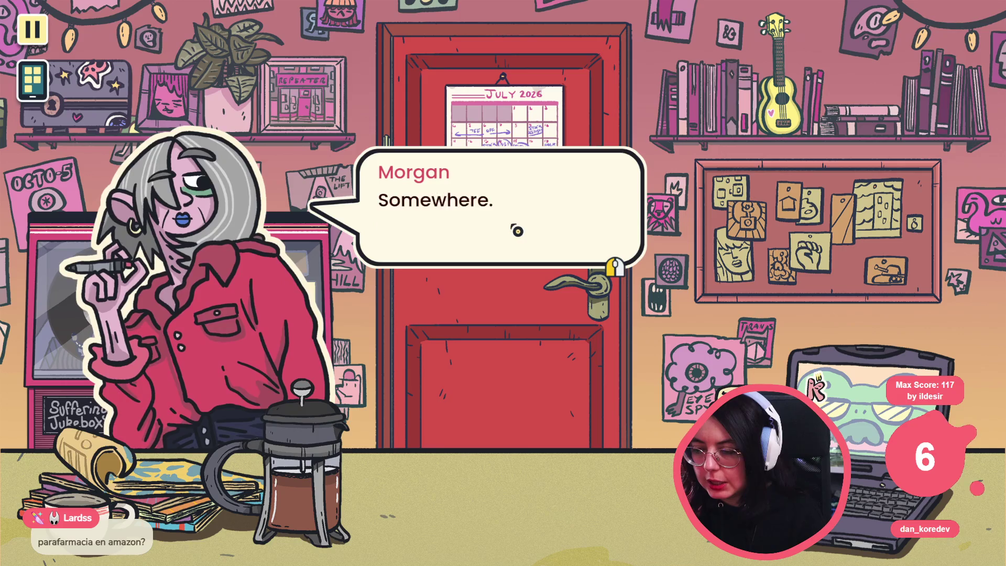
pyautogui.click(422, 243)
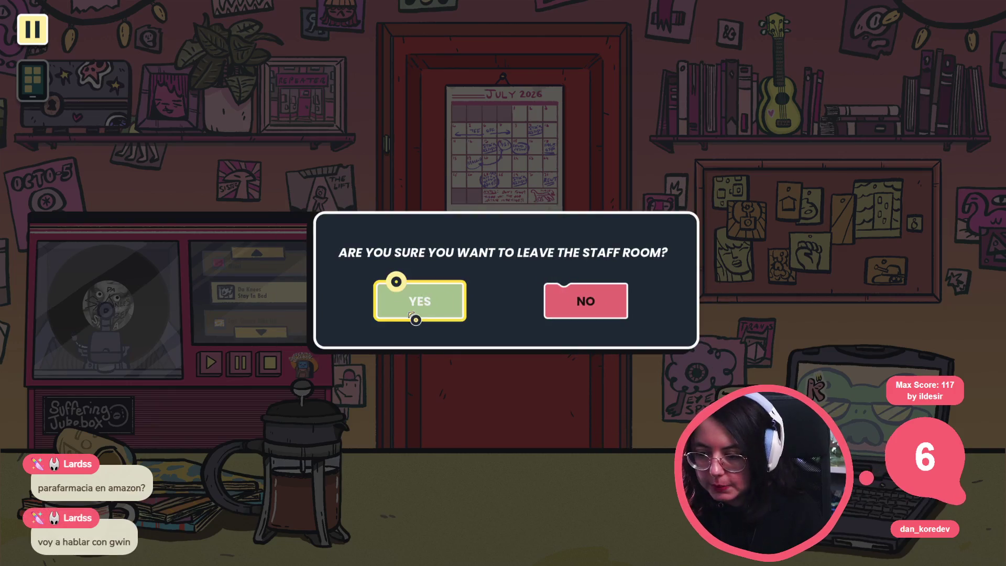
pyautogui.click(416, 306)
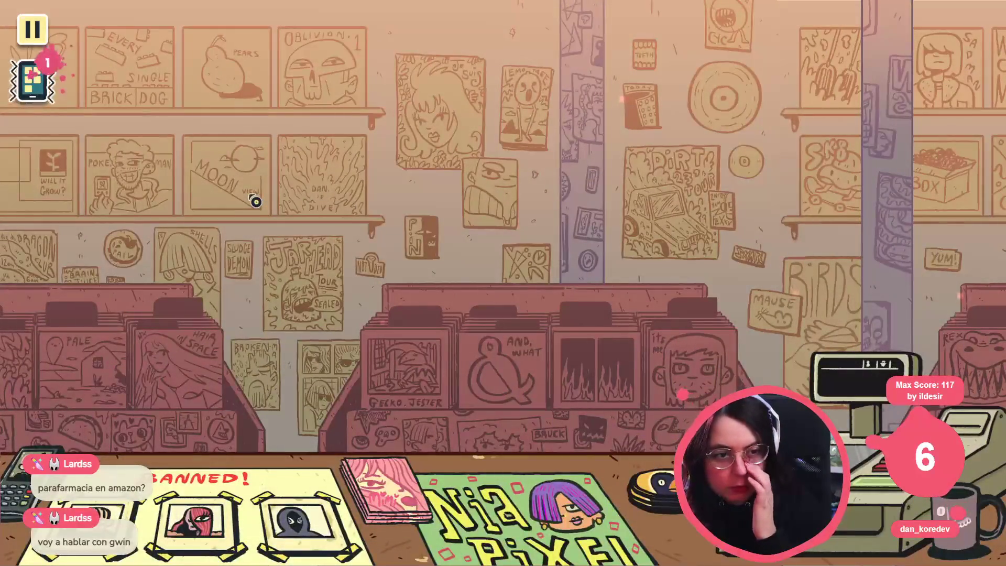
# - Advance Morgan's dialogue, reply Let's open up!, then stop the game with F8
pyautogui.click(307, 168)
pyautogui.click(307, 168)
pyautogui.click(400, 191)
pyautogui.click(402, 192)
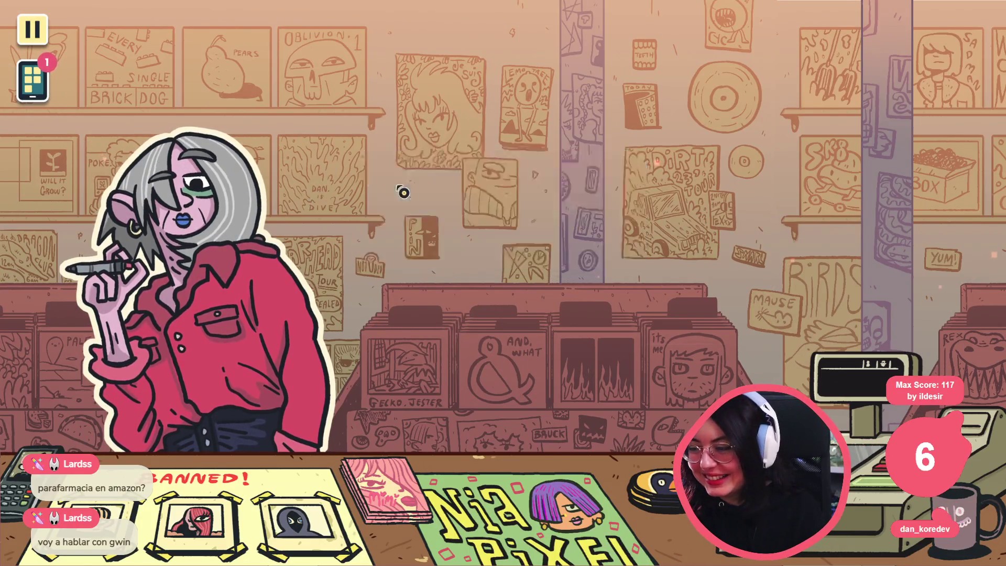
pyautogui.click(429, 171)
pyautogui.click(458, 237)
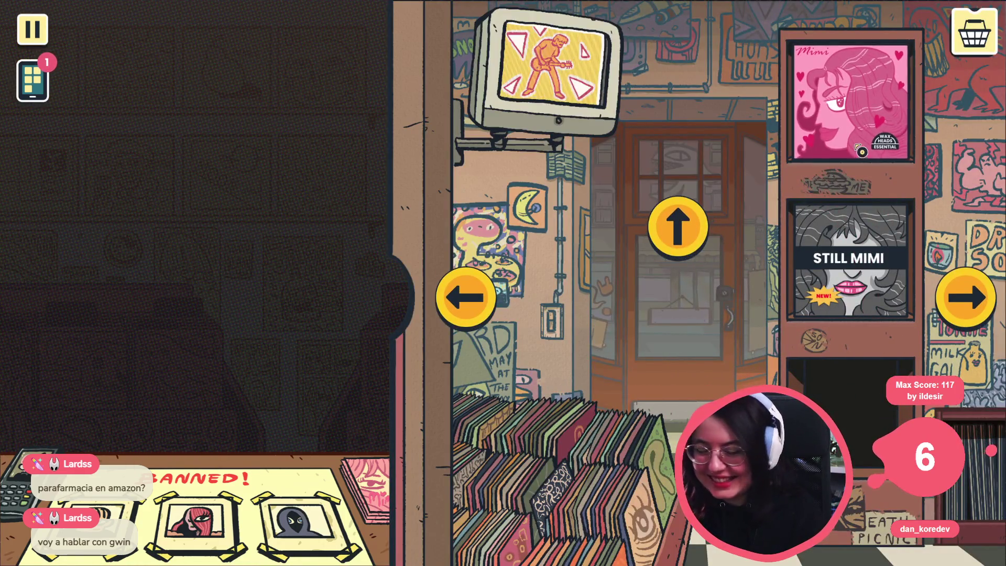
pyautogui.press('F8')
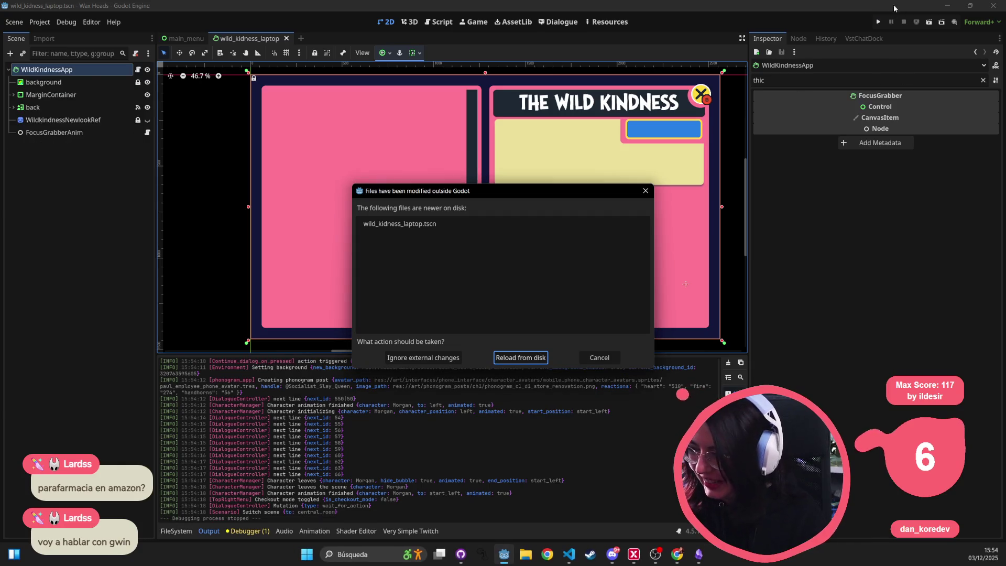
# - Reload the laptop scene from disk and start a New Game in Flow Mode
pyautogui.press('Return')
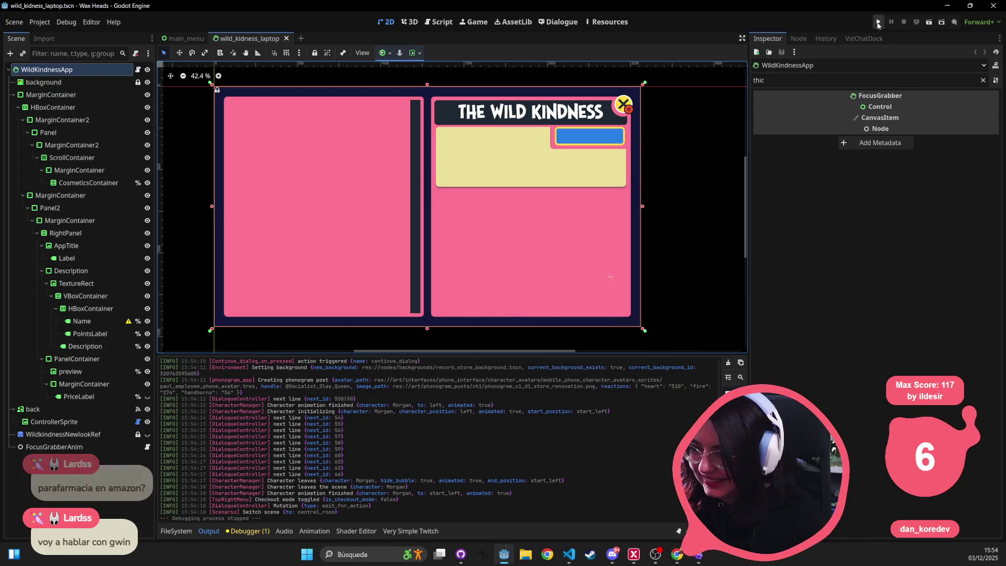
pyautogui.click(878, 23)
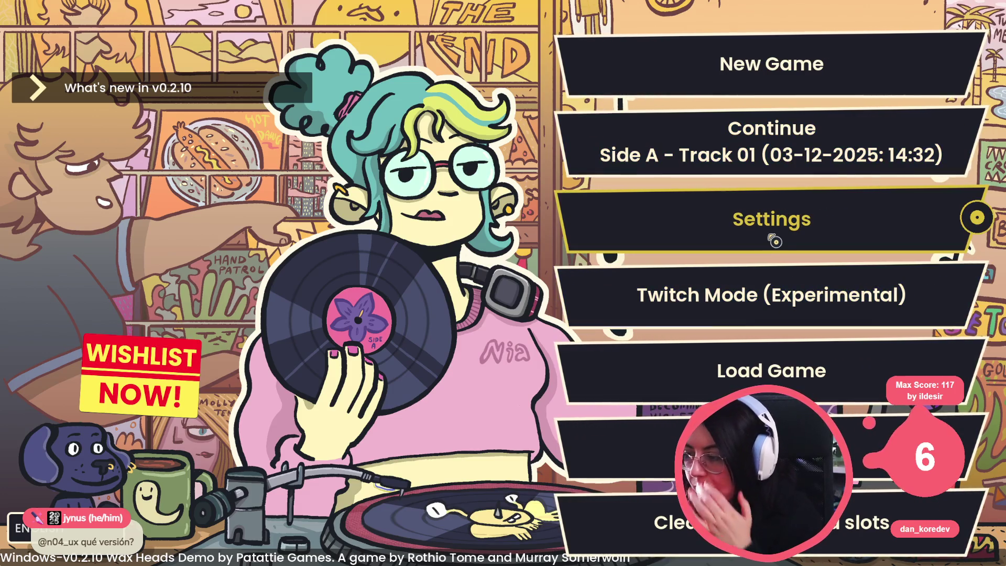
pyautogui.click(748, 73)
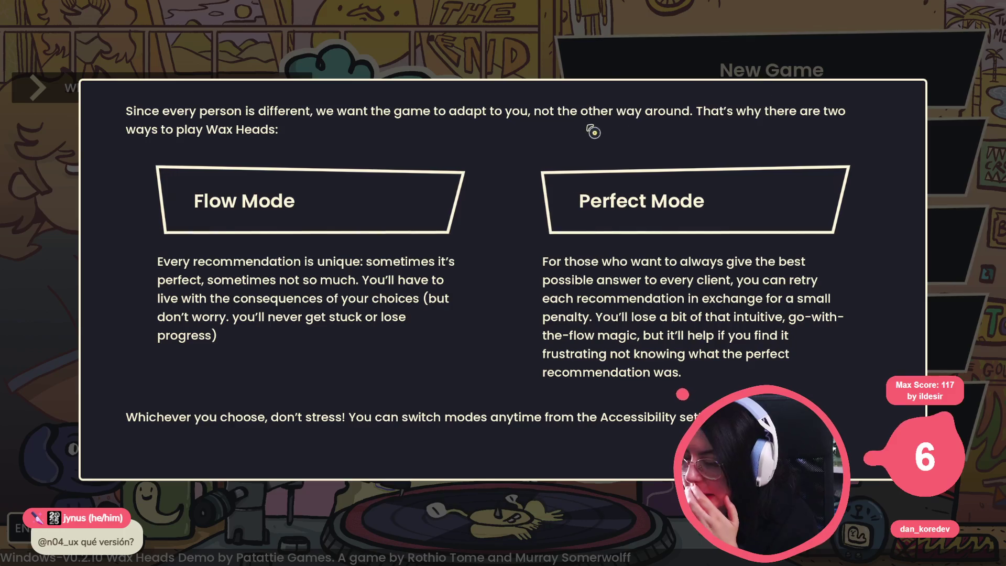
pyautogui.click(350, 214)
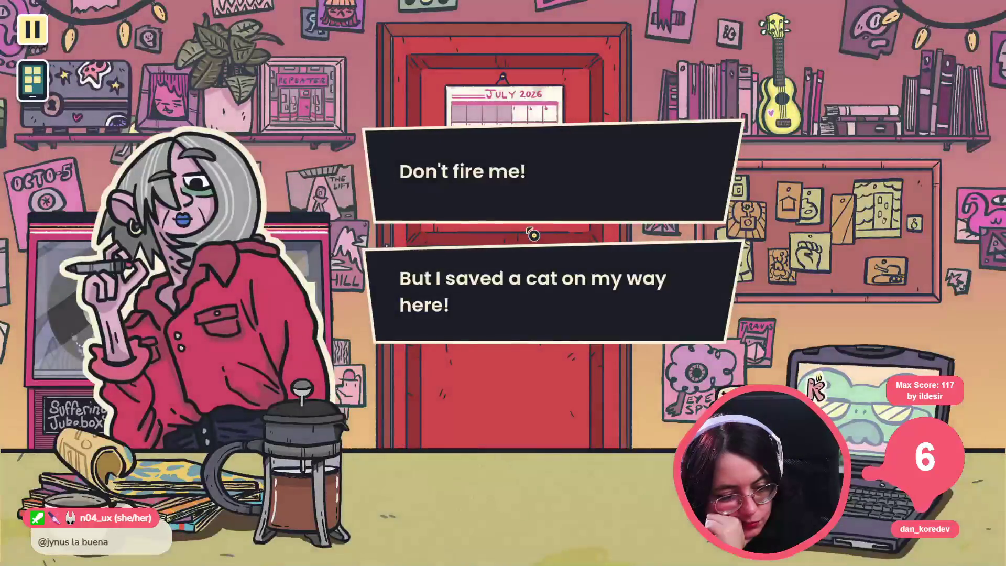
# - Answer Morgan with Don't fire me!, open The Wild Kindness shop, then close the game
pyautogui.click(576, 195)
pyautogui.click(564, 211)
pyautogui.click(565, 211)
pyautogui.click(564, 211)
pyautogui.click(565, 211)
pyautogui.click(564, 211)
pyautogui.click(564, 211)
pyautogui.click(565, 212)
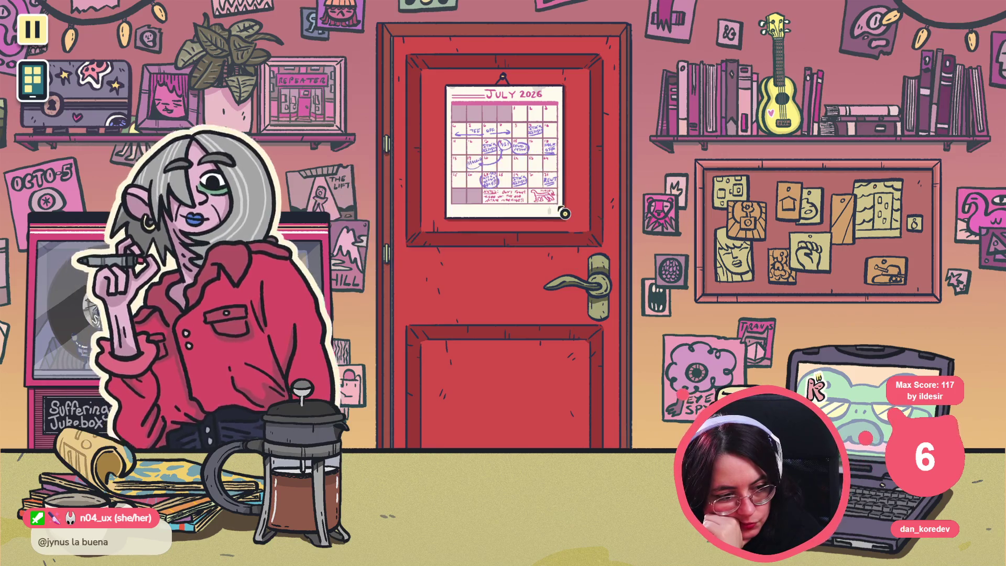
pyautogui.click(855, 398)
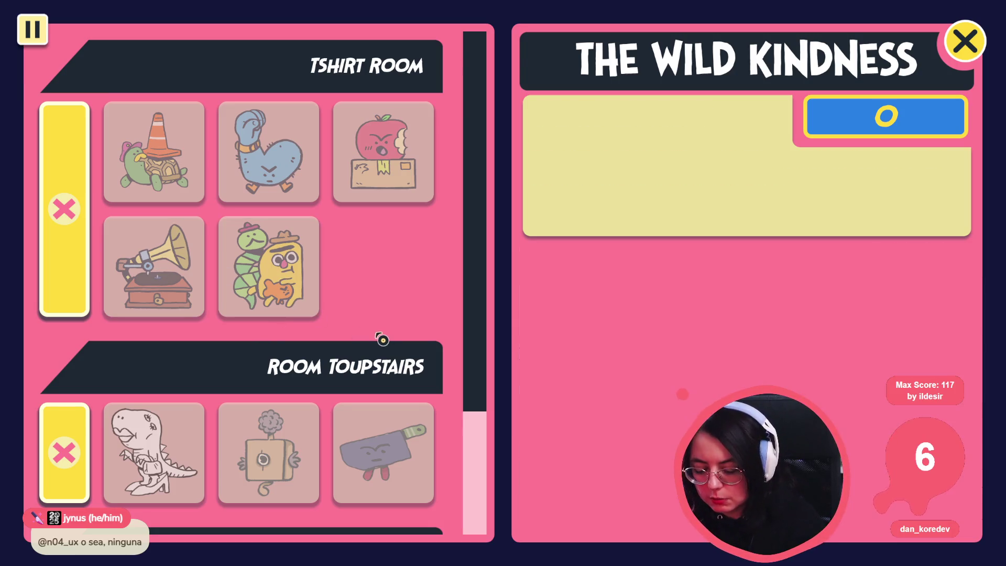
pyautogui.hotkey('alt', 'F4')
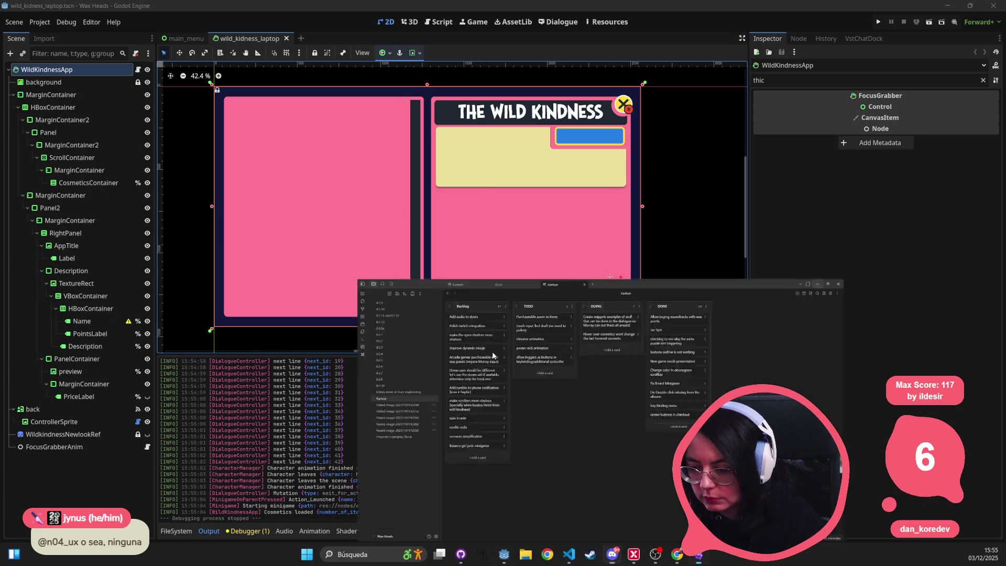
# - Replace pass with return on line 83 of wild_kindness_app.gd's else branch
pyautogui.hotkey('alt', 'Tab')
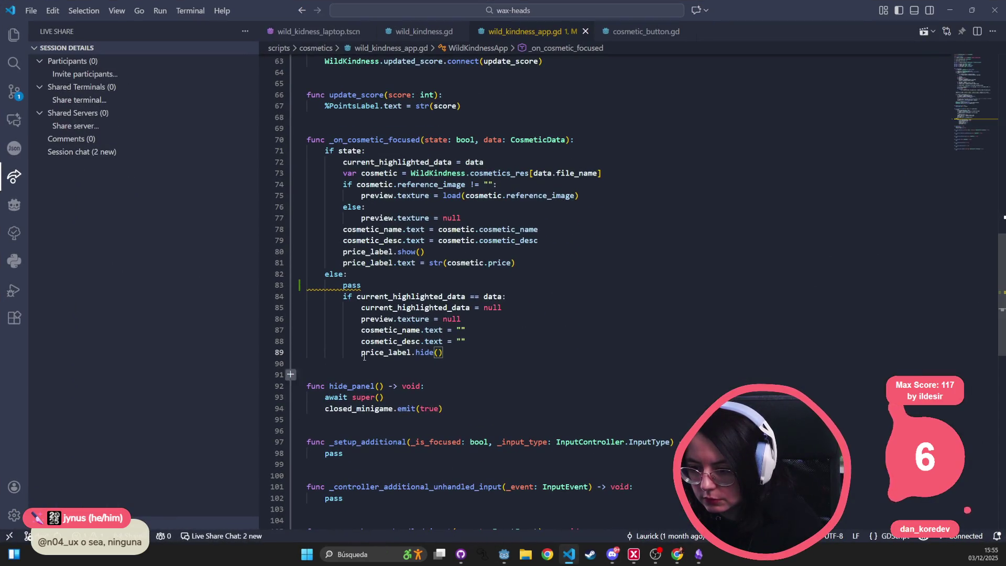
pyautogui.click(393, 308)
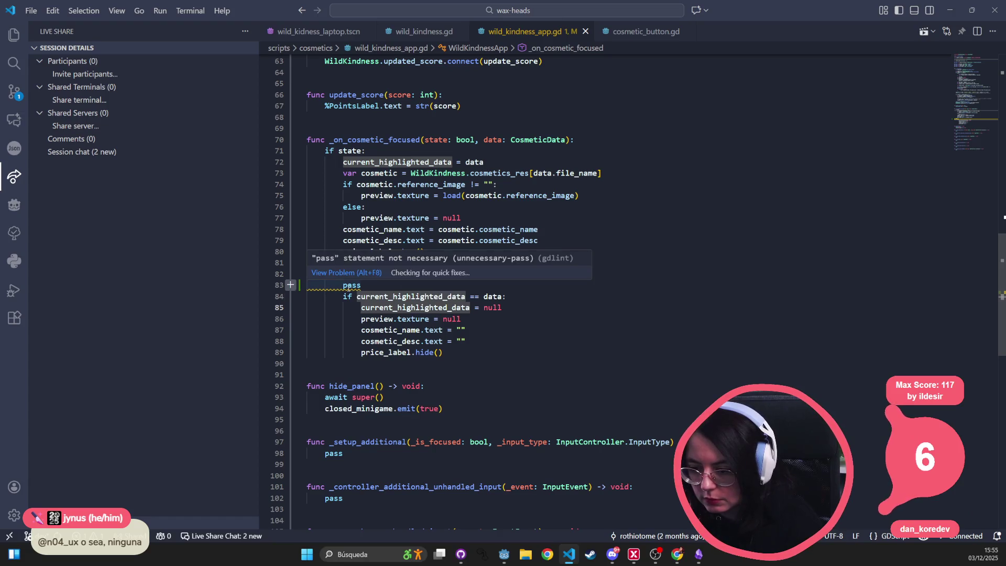
pyautogui.click(377, 283)
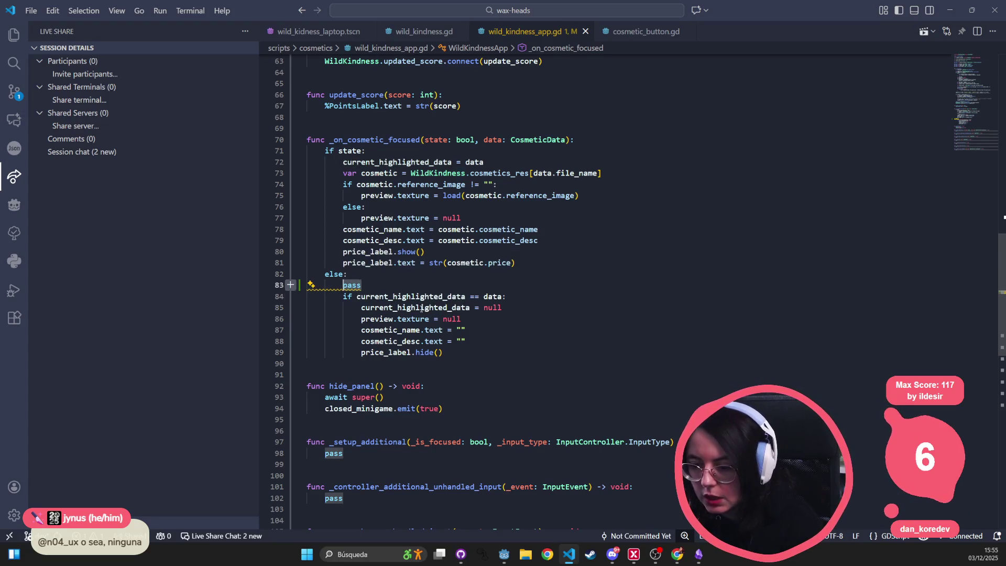
pyautogui.moveTo(471, 357); pyautogui.dragTo(324, 310)
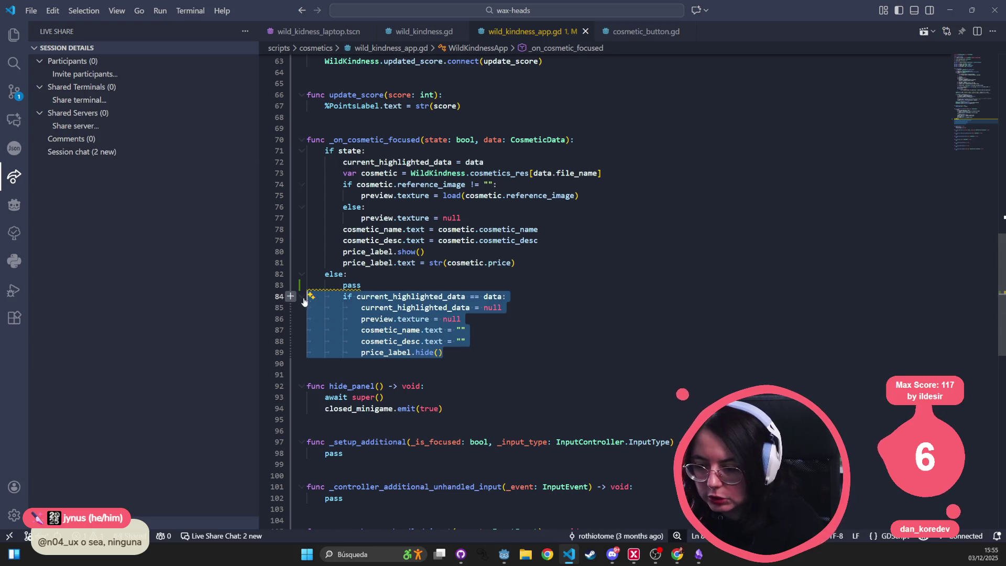
pyautogui.click(366, 297)
pyautogui.click(357, 284)
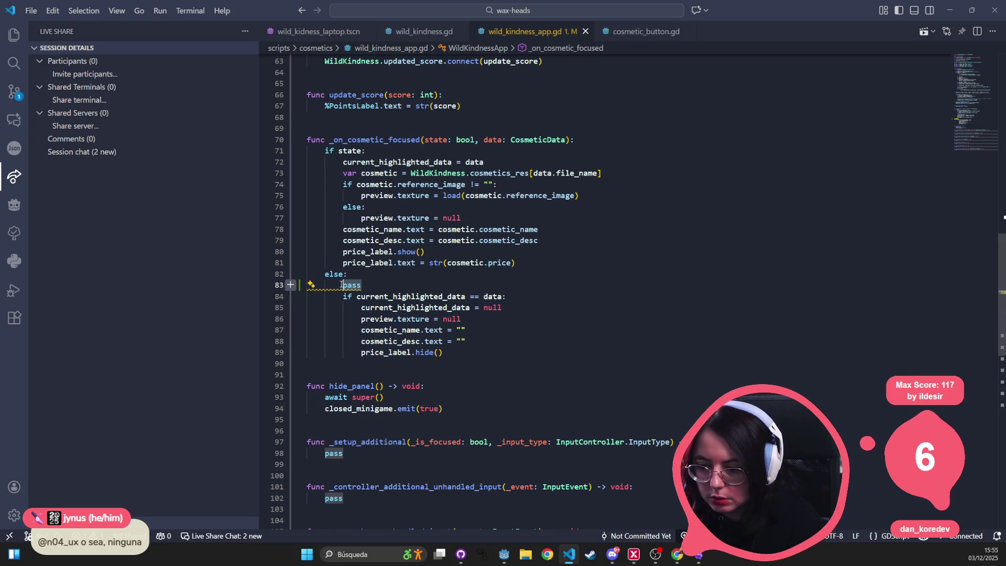
pyautogui.doubleClick(341, 285)
pyautogui.write('return')
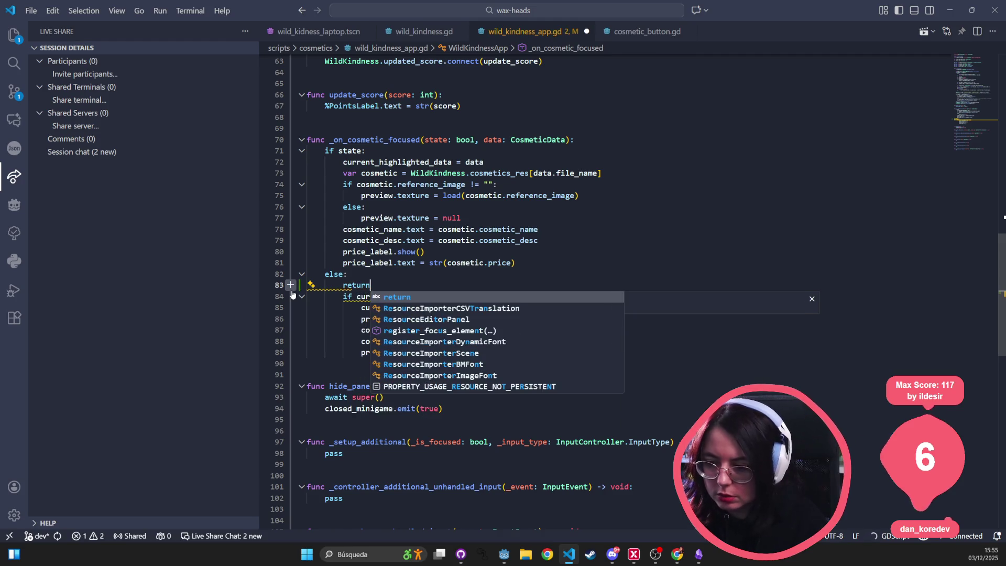
pyautogui.click(407, 187)
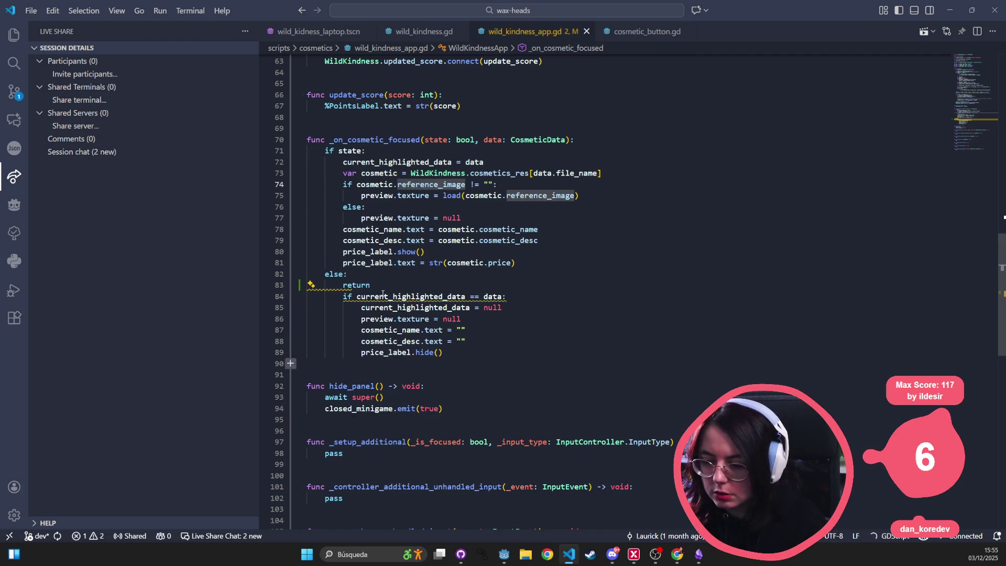
pyautogui.hotkey('alt', 'Tab')
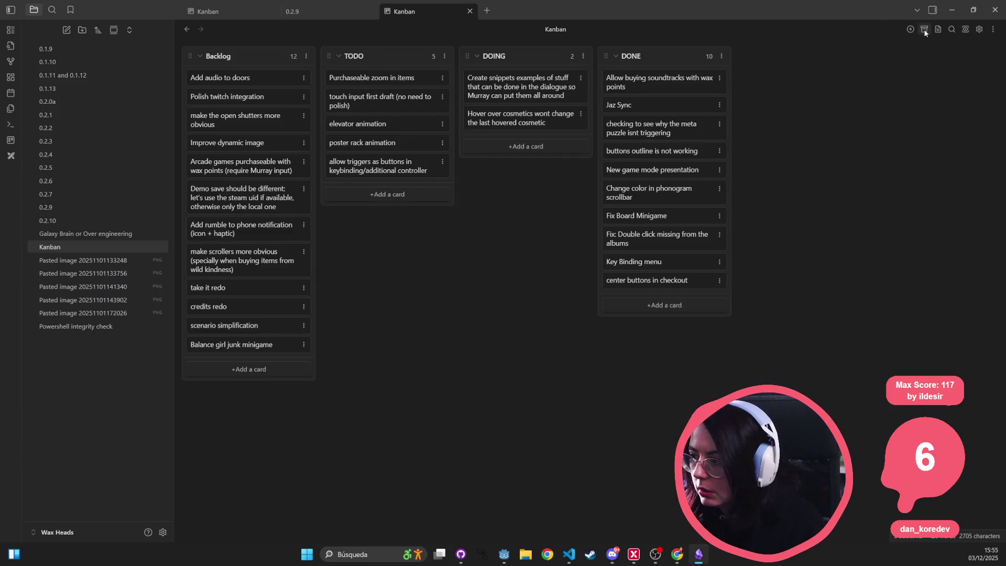
# - Switch back from the Kanban board and rerun the project with F5
pyautogui.hotkey('alt', 'Tab')
pyautogui.hotkey('alt', 'Tab')
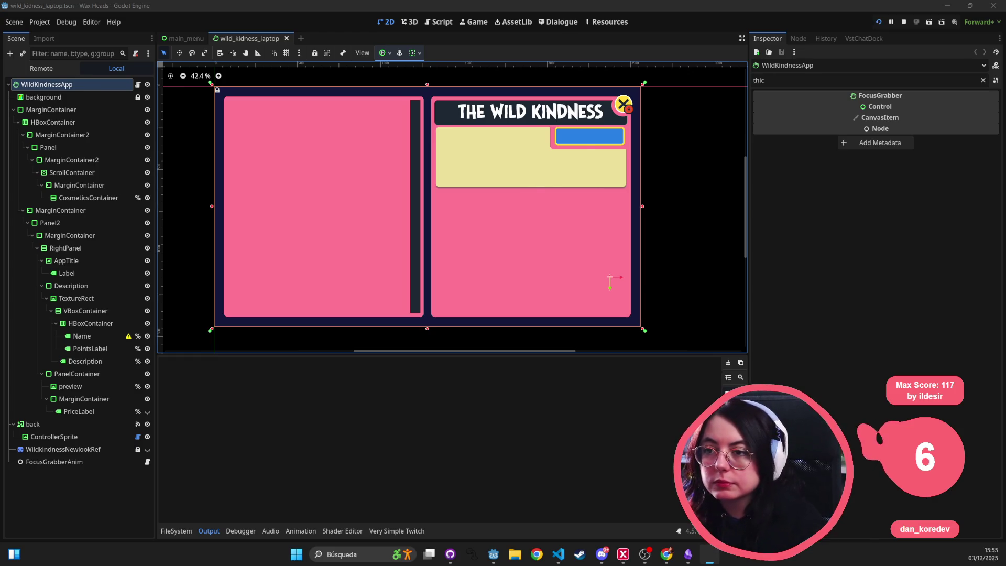
pyautogui.press('F5')
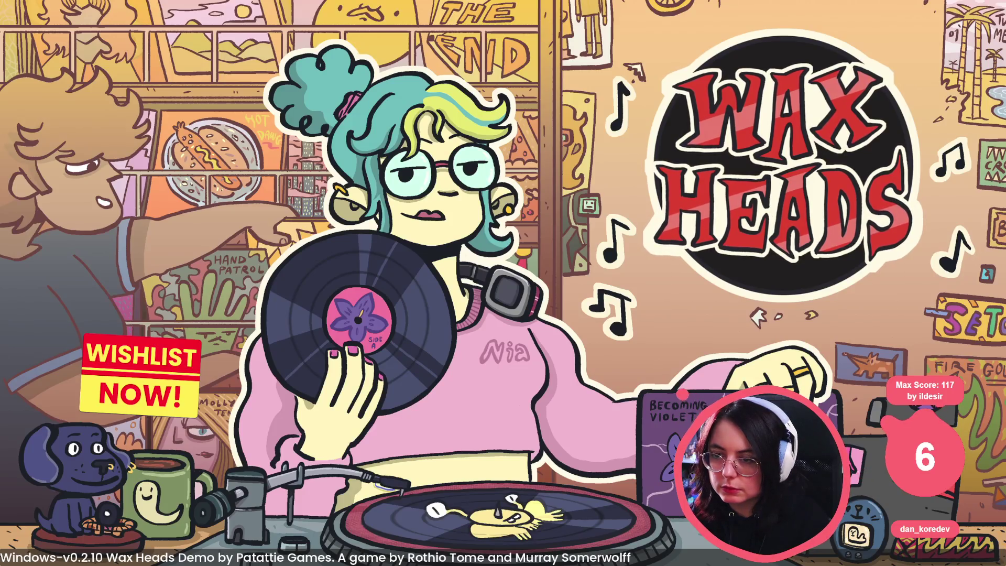
# - Choose Continue, reply to Morgan, and advance the dialogue until the shop shows Apple Box
pyautogui.click(684, 194)
pyautogui.click(770, 130)
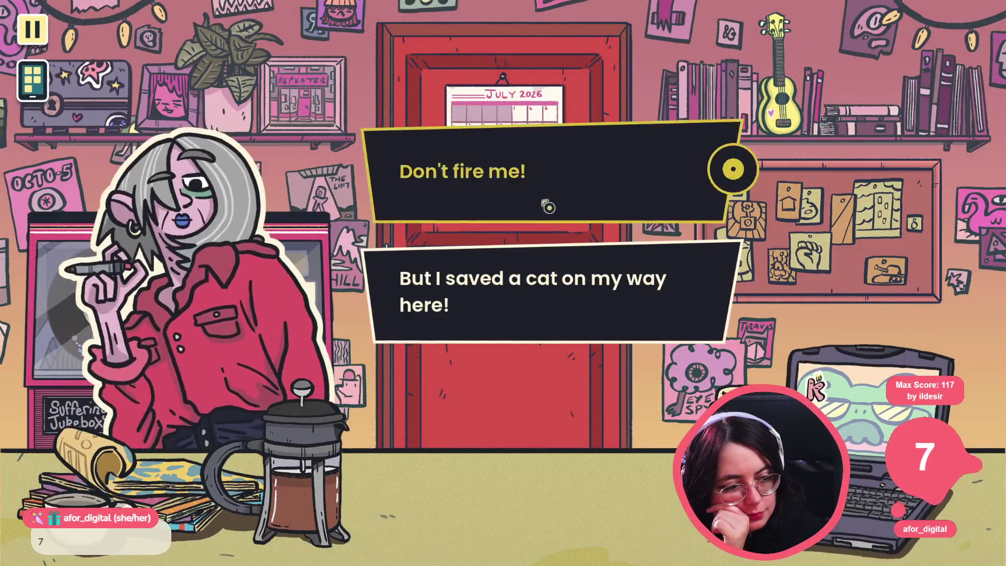
pyautogui.click(545, 204)
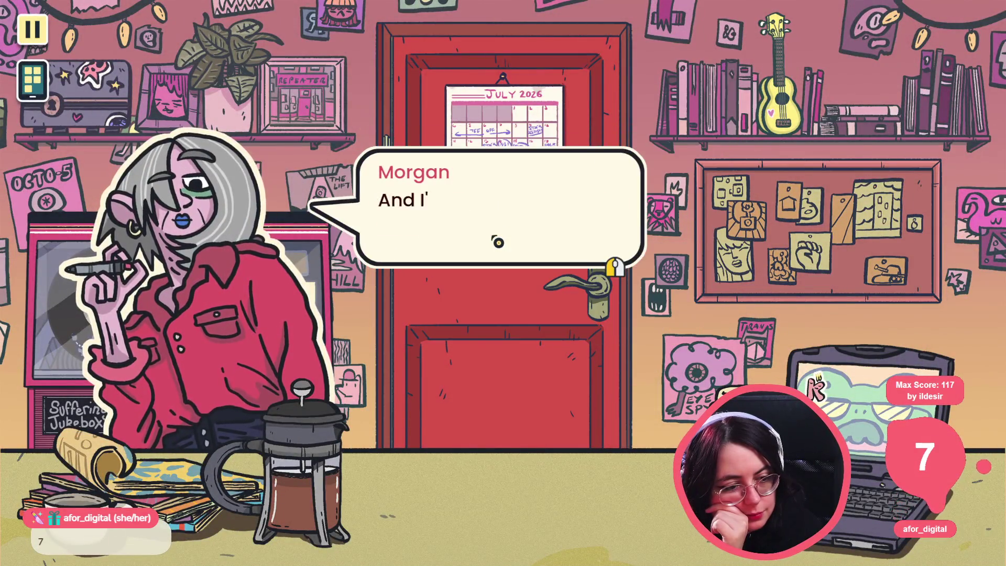
pyautogui.click(497, 241)
pyautogui.click(498, 238)
pyautogui.click(499, 238)
pyautogui.click(498, 238)
pyautogui.click(499, 239)
pyautogui.click(498, 238)
pyautogui.click(499, 238)
pyautogui.click(499, 238)
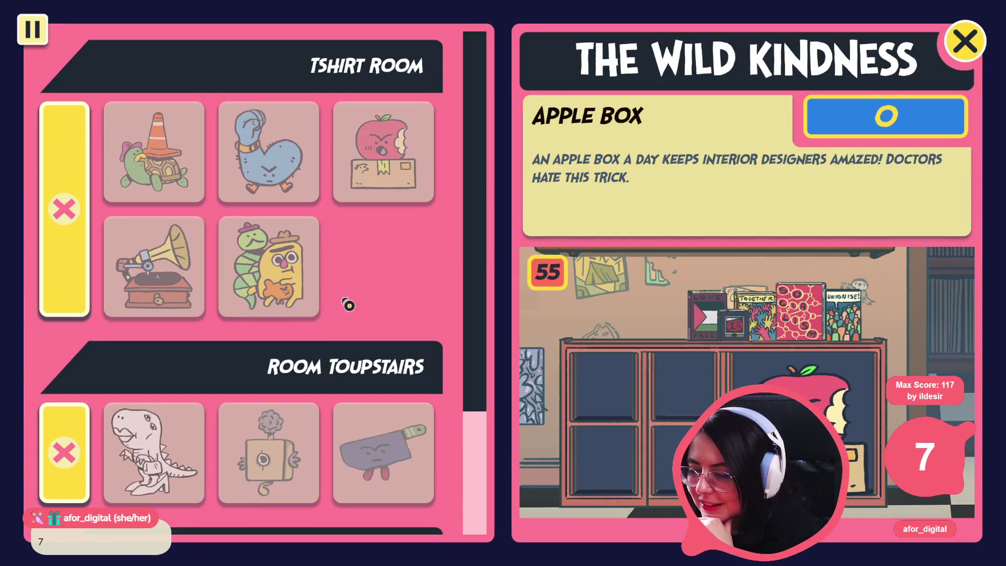
pyautogui.moveTo(227, 279)
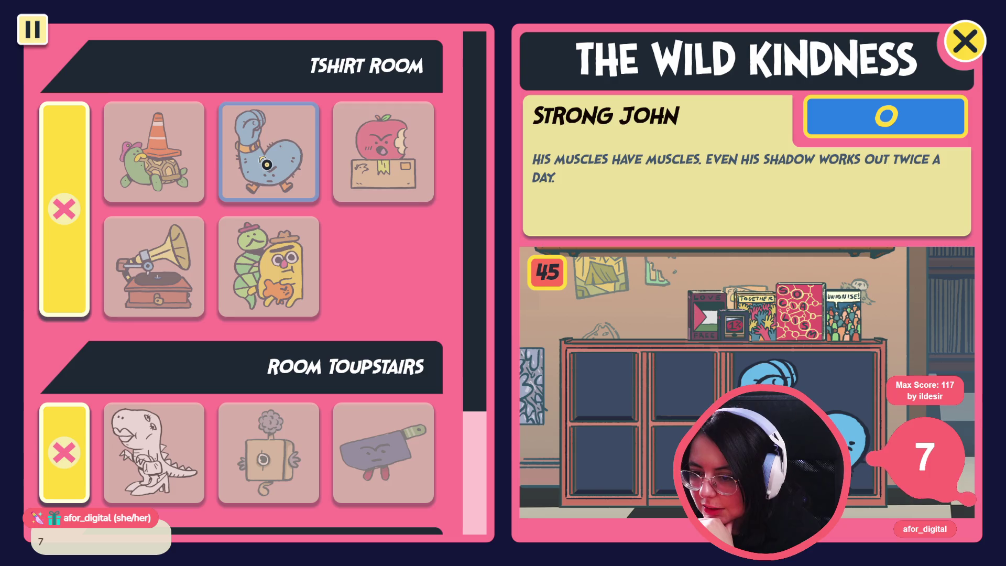
pyautogui.moveTo(395, 171)
pyautogui.scroll(-2, 415, 298)
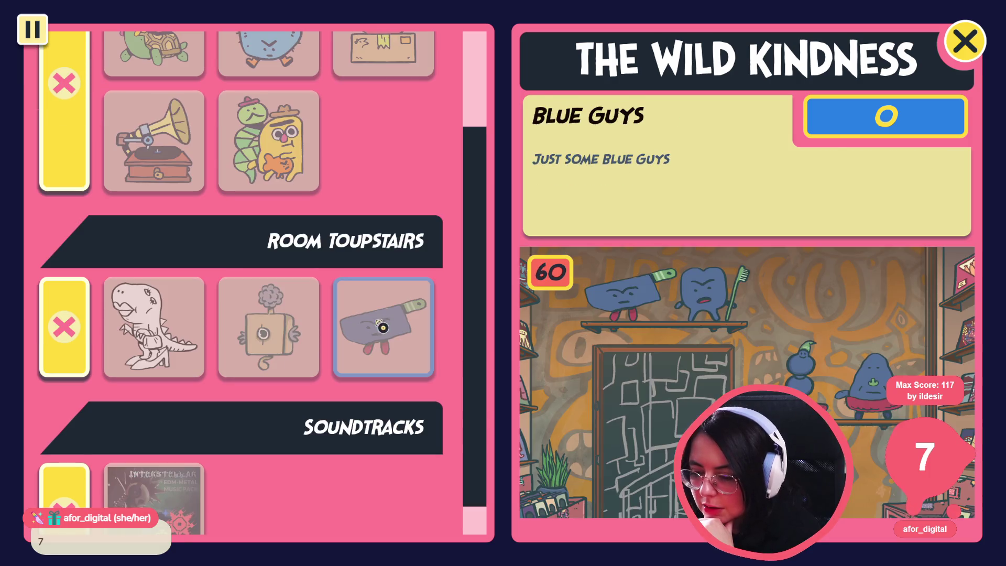
pyautogui.moveTo(265, 347)
pyautogui.moveTo(190, 348)
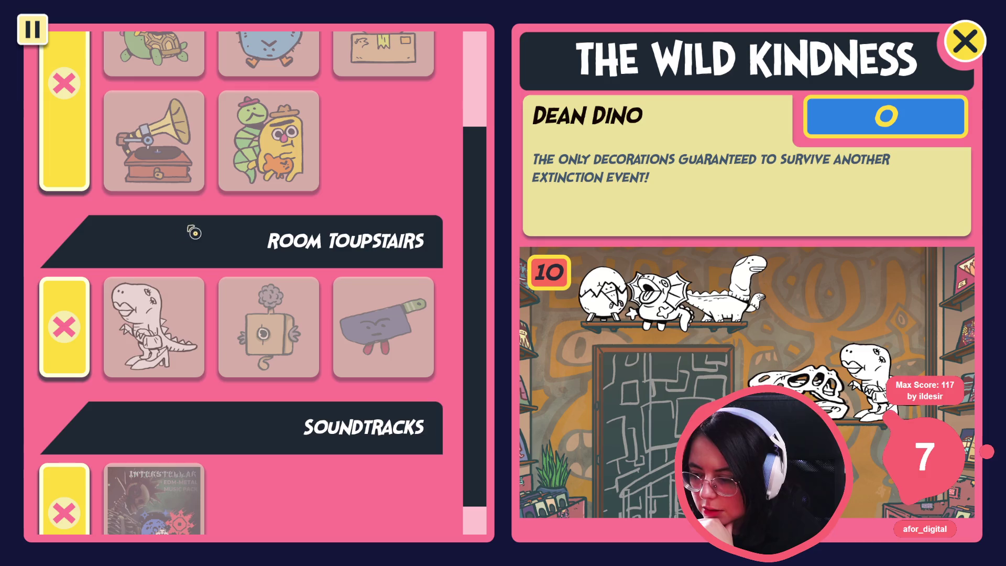
pyautogui.scroll(-1, 78, 249)
pyautogui.moveTo(169, 490)
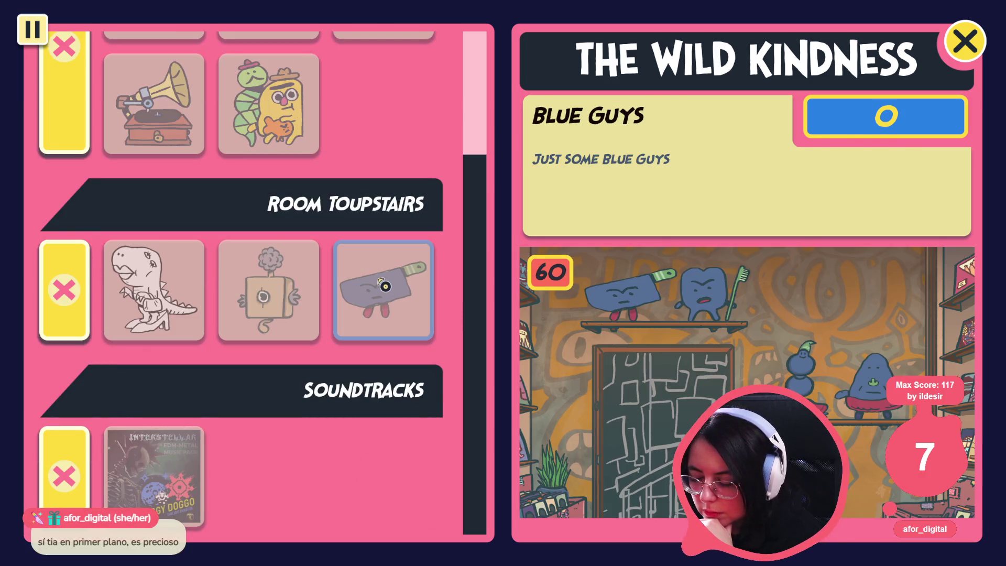
pyautogui.scroll(3, 131, 281)
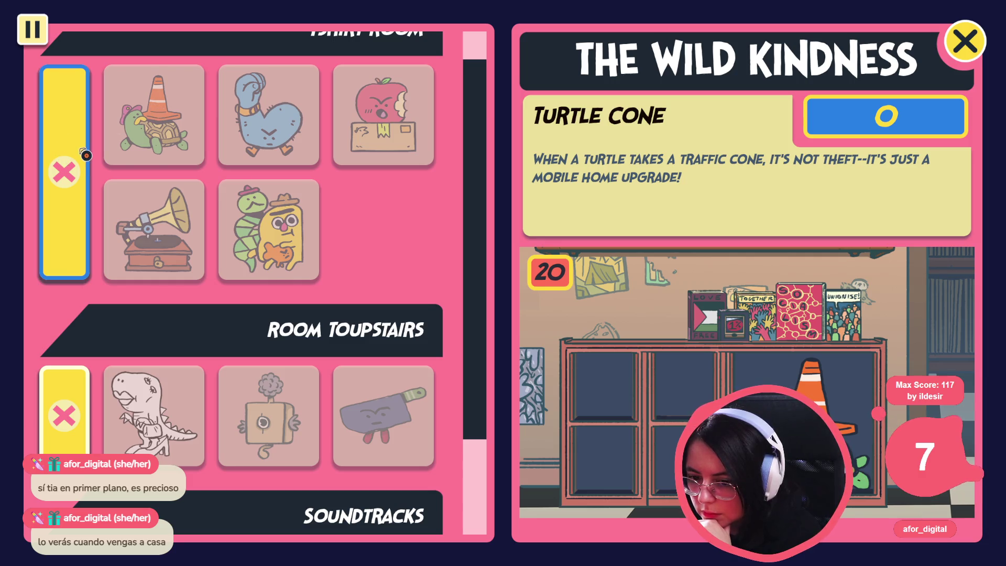
pyautogui.press('Down')
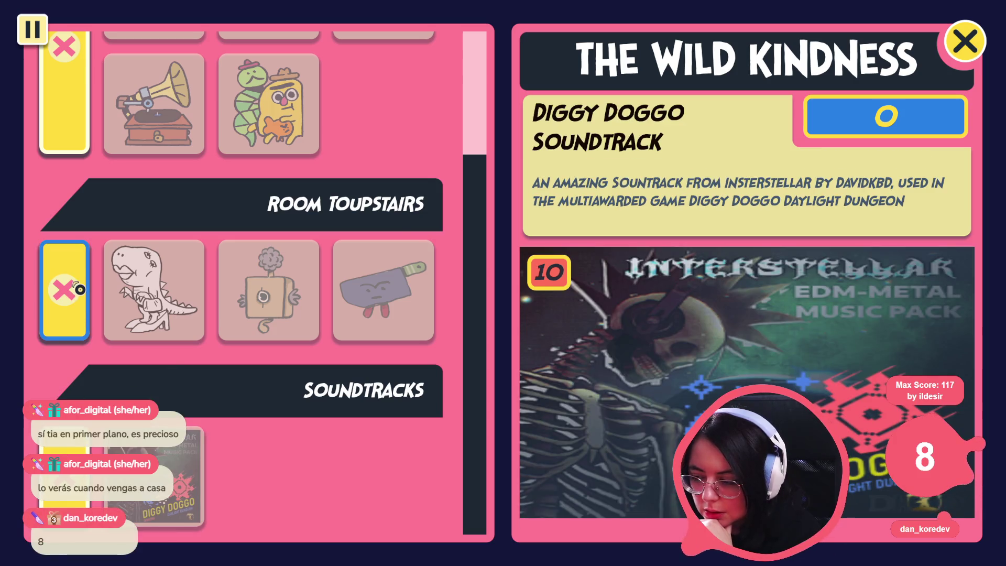
pyautogui.scroll(3, 79, 289)
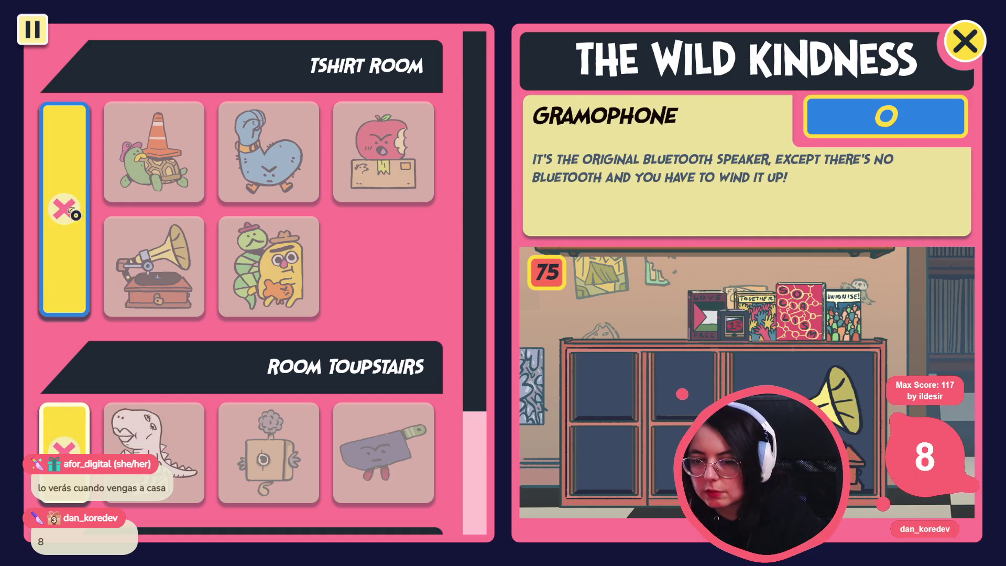
pyautogui.press('F8')
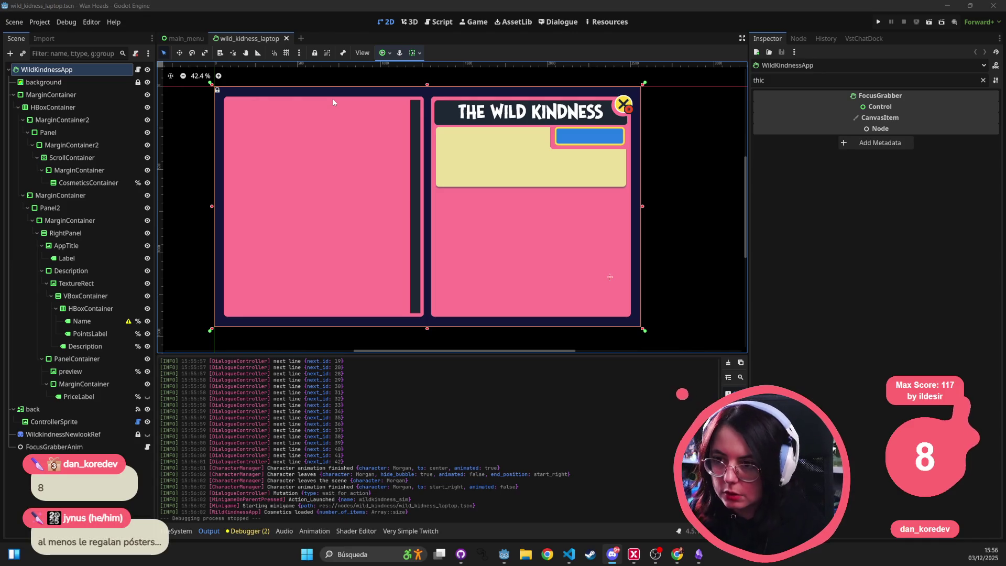
# - Open the cosmetic_category scene via Quick Open with the search 'category'
pyautogui.click(485, 51)
pyautogui.hotkey('shift', 'alt', 'o')
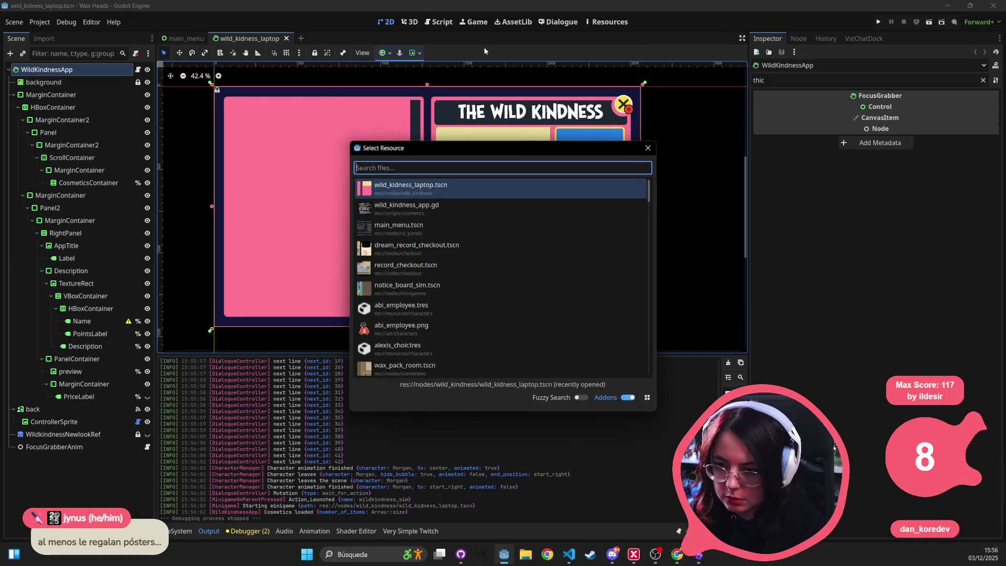
pyautogui.write('png')
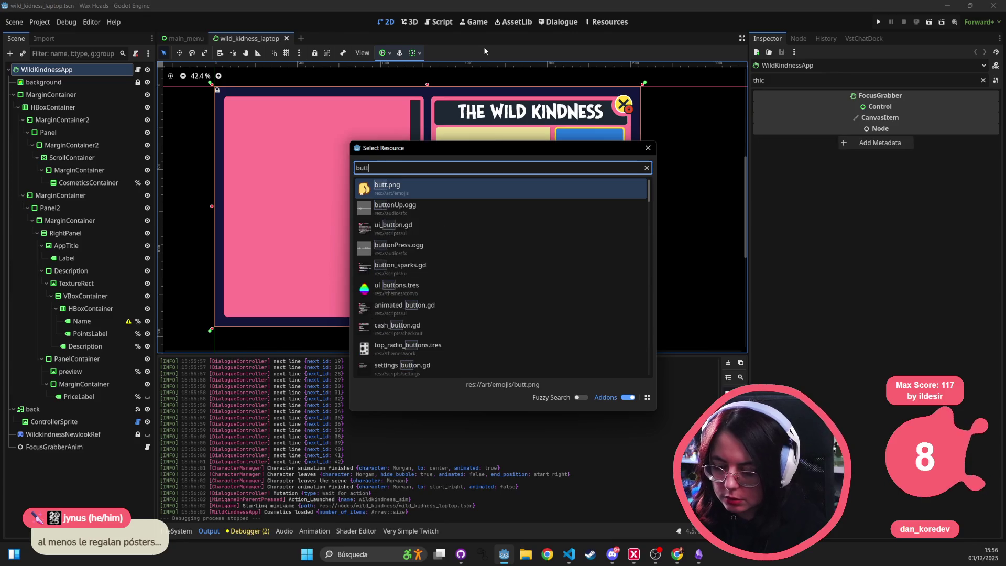
pyautogui.press('BackSpace')
pyautogui.press('BackSpace')
pyautogui.press('BackSpace')
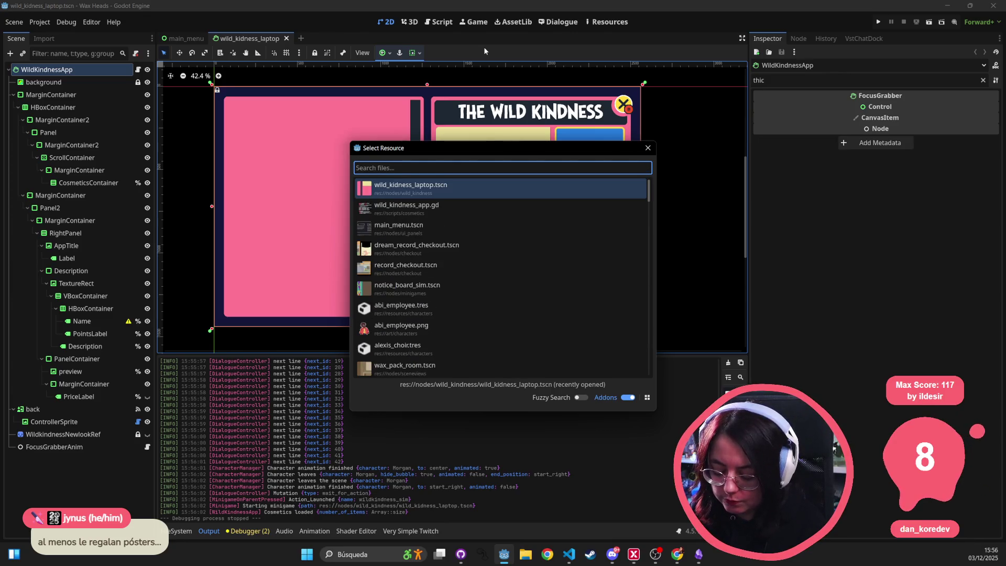
pyautogui.write('category')
pyautogui.press('Down')
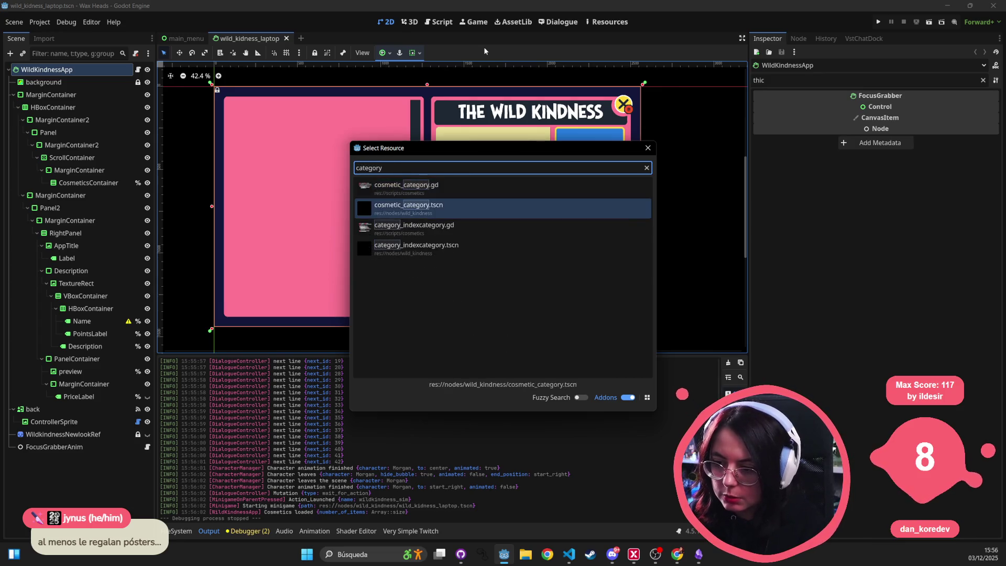
pyautogui.press('Return')
# - Open CategoryPosition's script and inspect the COSMETIC_INDEX constant on line 10
pyautogui.click(391, 128)
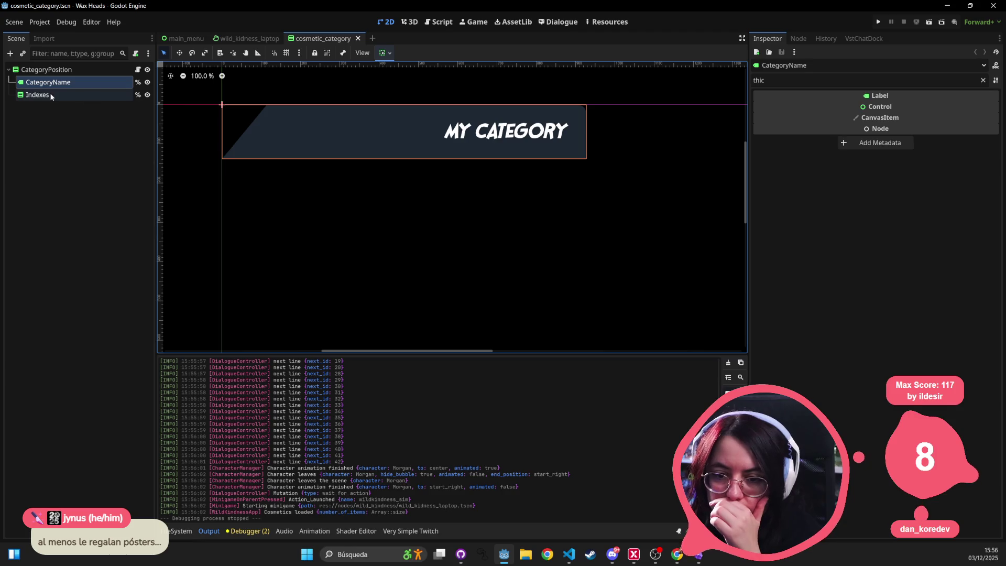
pyautogui.click(61, 72)
pyautogui.click(135, 72)
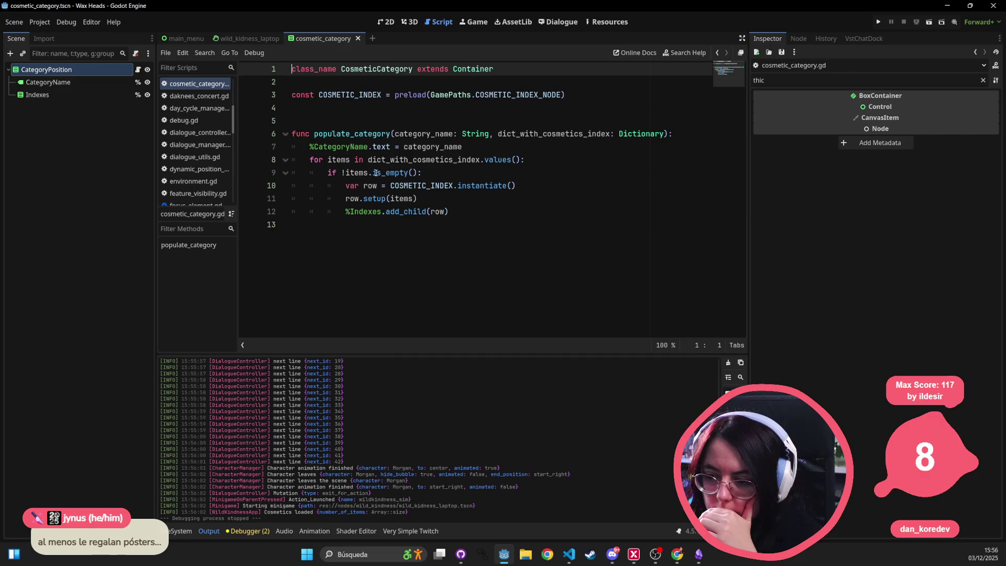
pyautogui.click(421, 186)
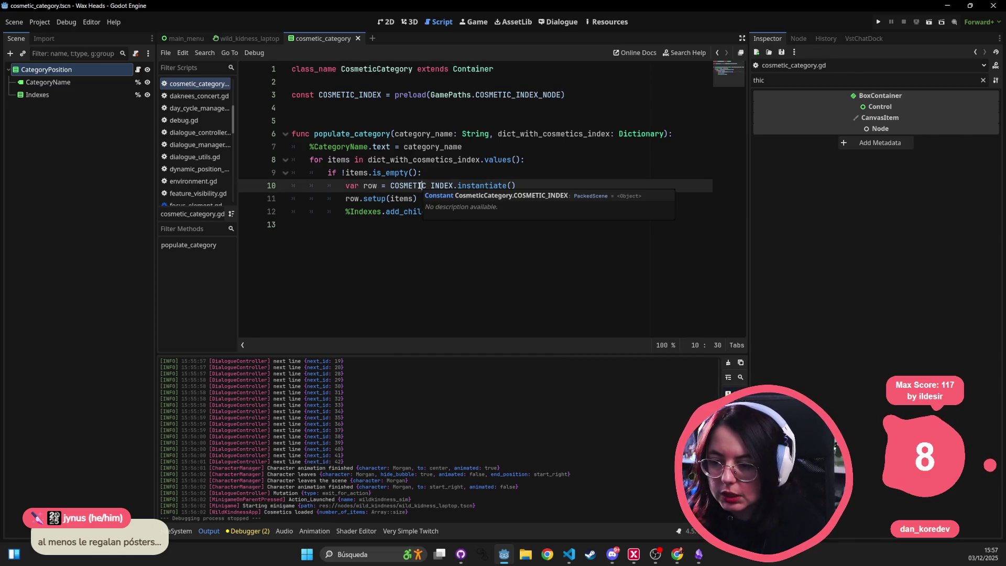
# - Open cosmetic_button.tscn via Quick Open with the search 'cosmetic_b'
pyautogui.hotkey('shift', 'alt', 'o')
pyautogui.write('cosmetic_b')
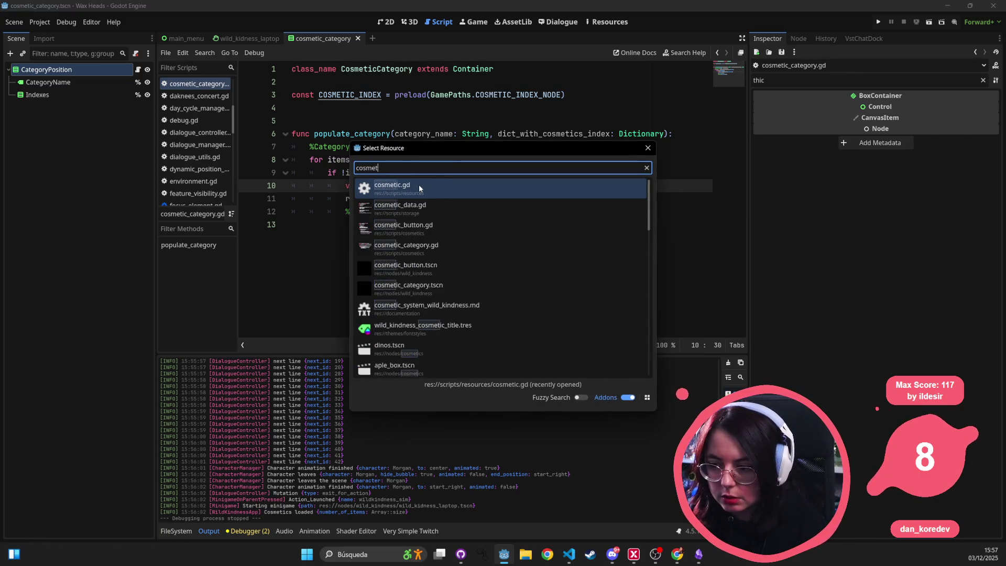
pyautogui.press('Down')
pyautogui.press('Return')
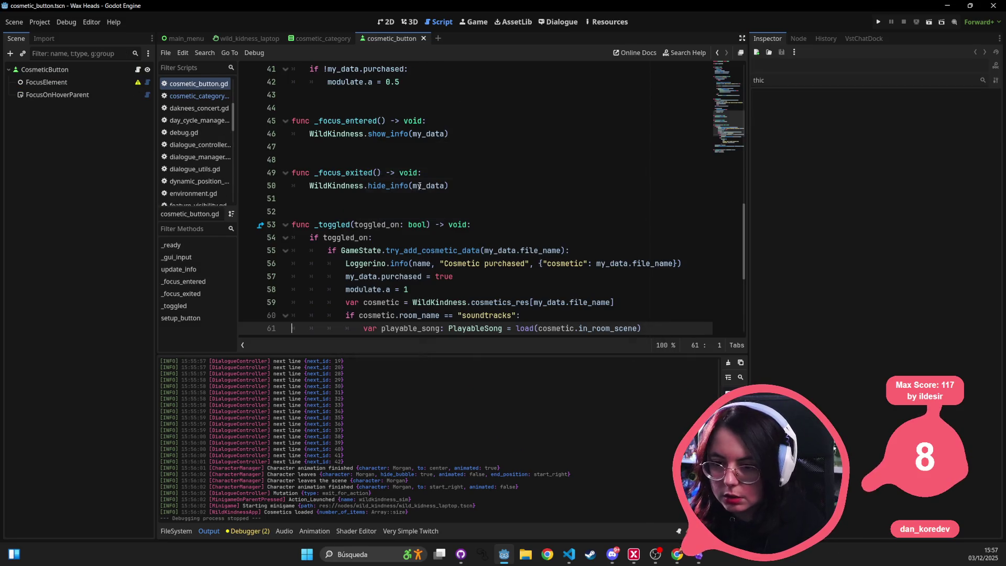
# - Reopen the cosmetic_category scene via Quick Open and open its script
pyautogui.click(387, 22)
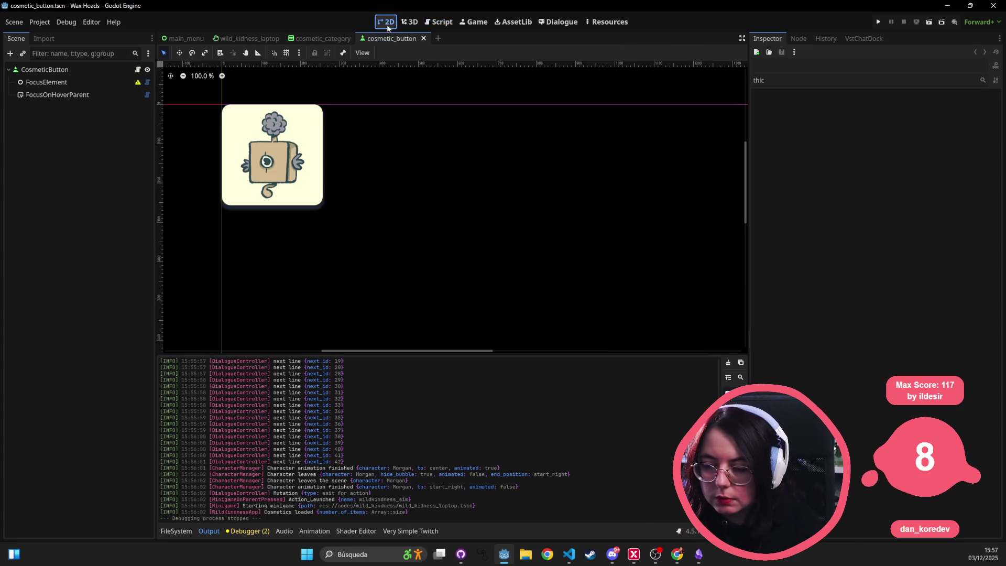
pyautogui.click(286, 155)
pyautogui.hotkey('alt', 'shift', 'o')
pyautogui.write('cosmetic')
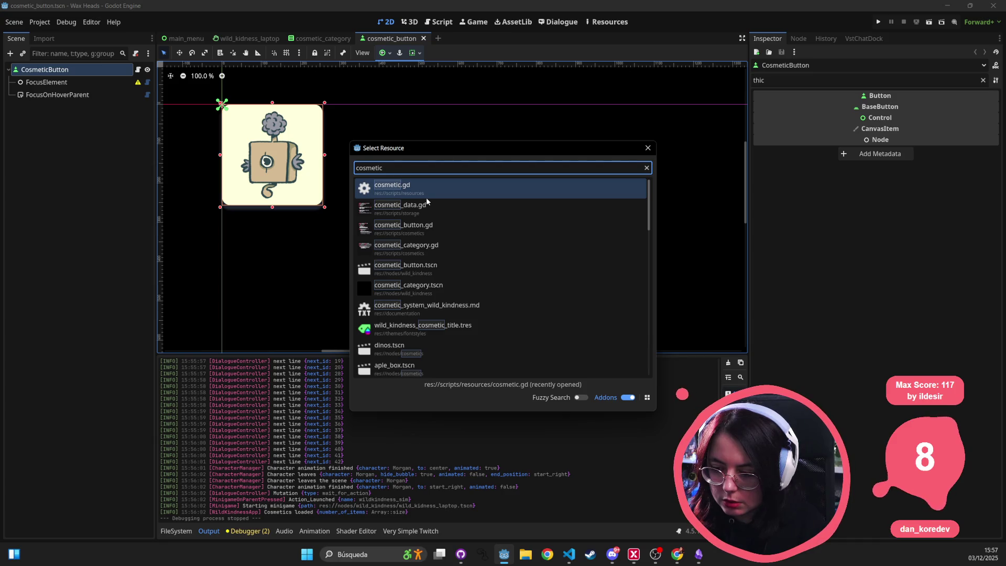
pyautogui.write(' c')
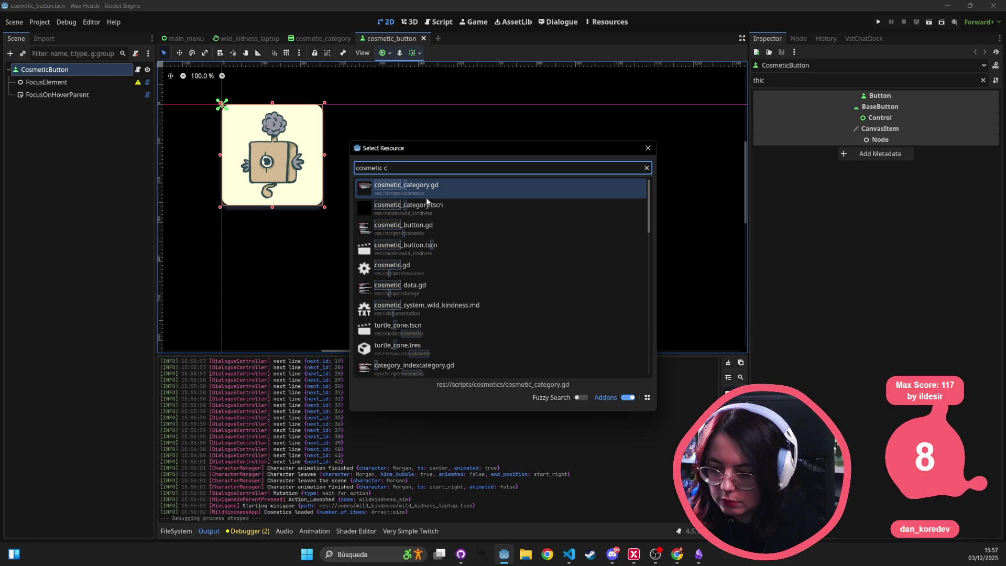
pyautogui.write('ate')
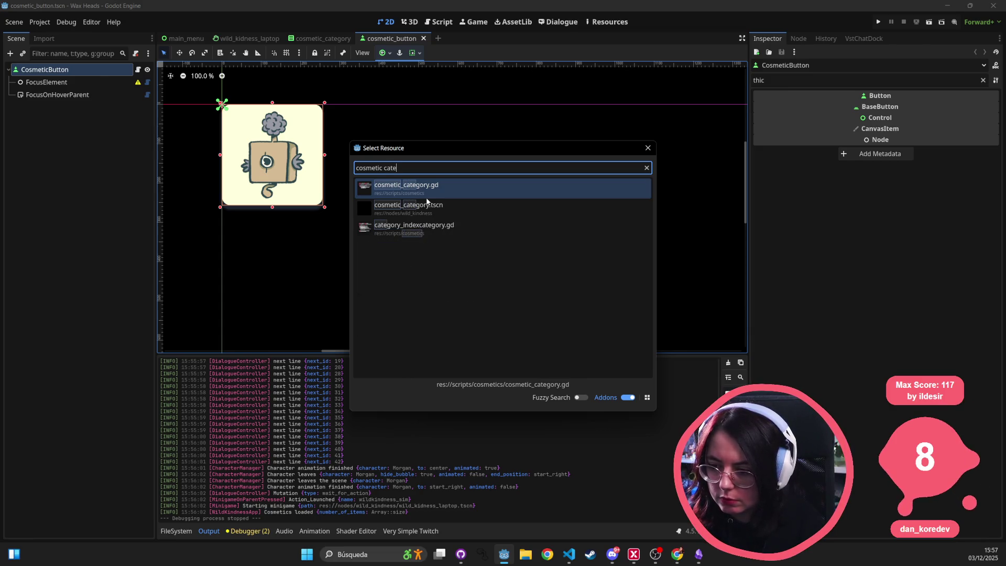
pyautogui.click(427, 202)
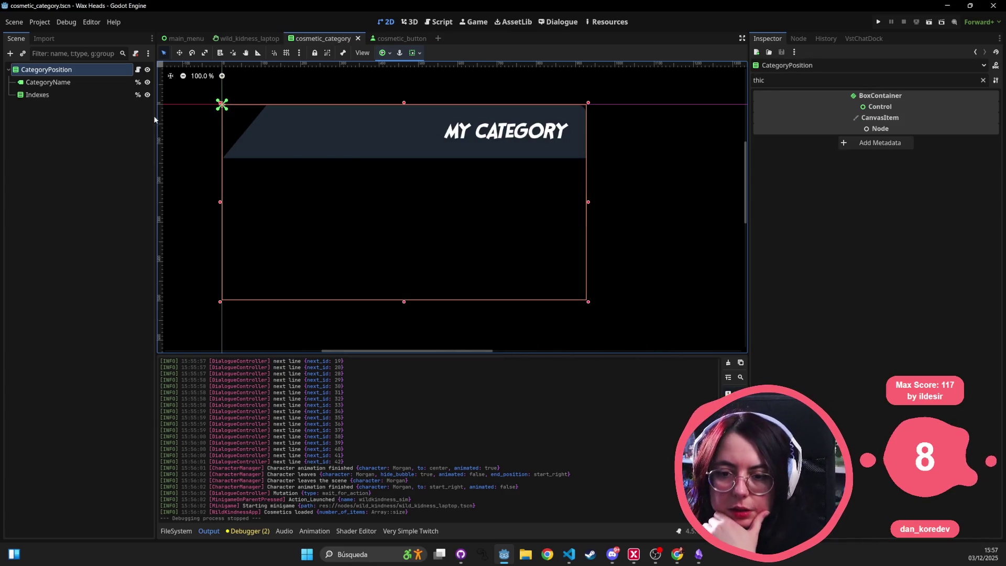
pyautogui.click(48, 82)
pyautogui.scroll(-4, 277, 168)
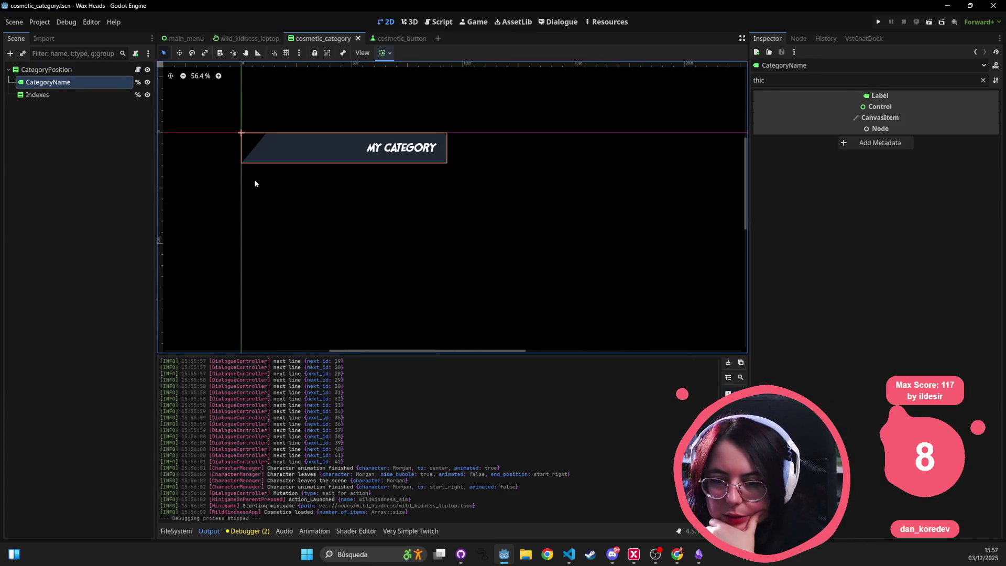
pyautogui.click(138, 69)
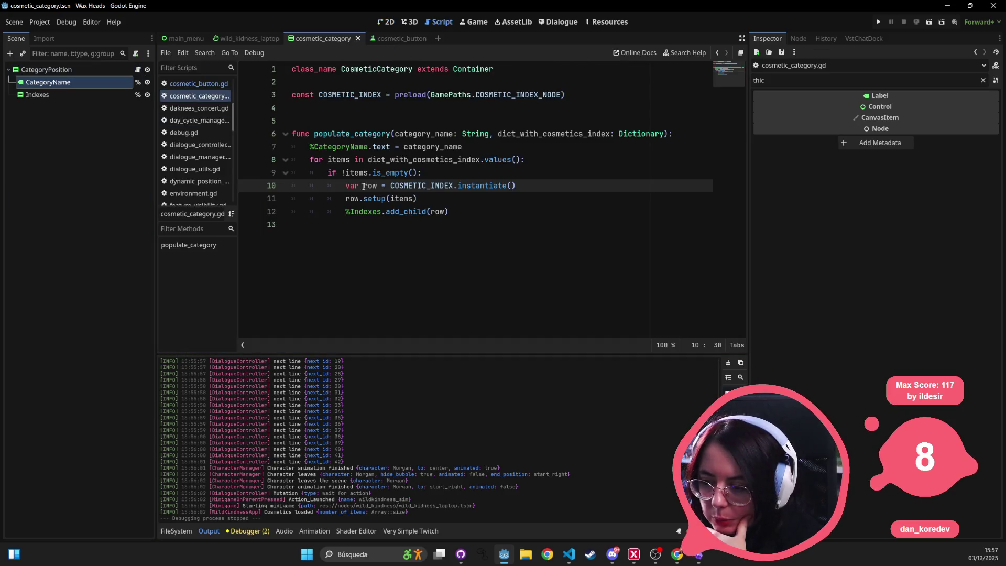
# - Inspect the CategoryPosition and Indexes nodes in cosmetic_category, returning to its script
pyautogui.click(404, 40)
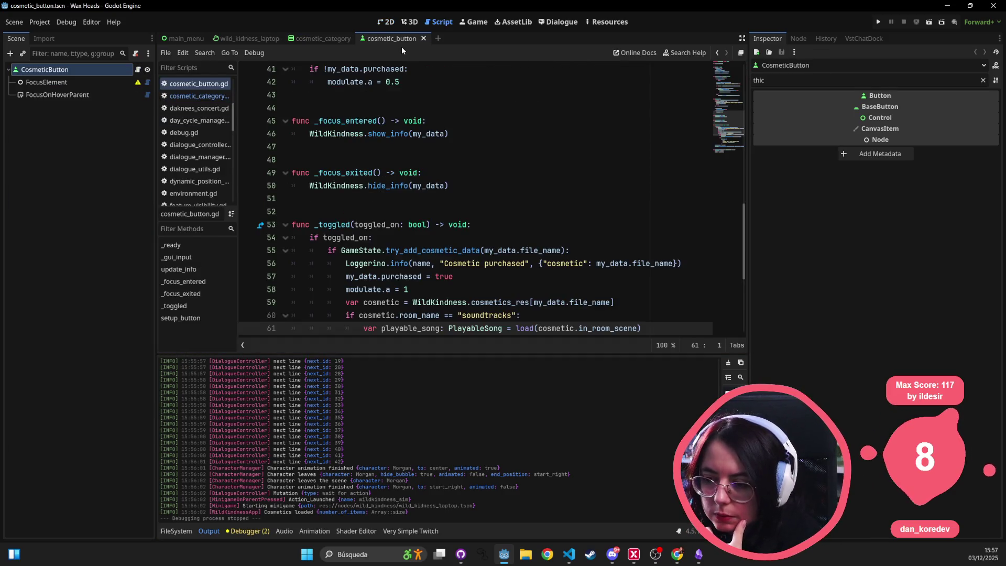
pyautogui.click(309, 39)
pyautogui.click(77, 70)
pyautogui.click(62, 91)
pyautogui.click(97, 71)
pyautogui.click(199, 96)
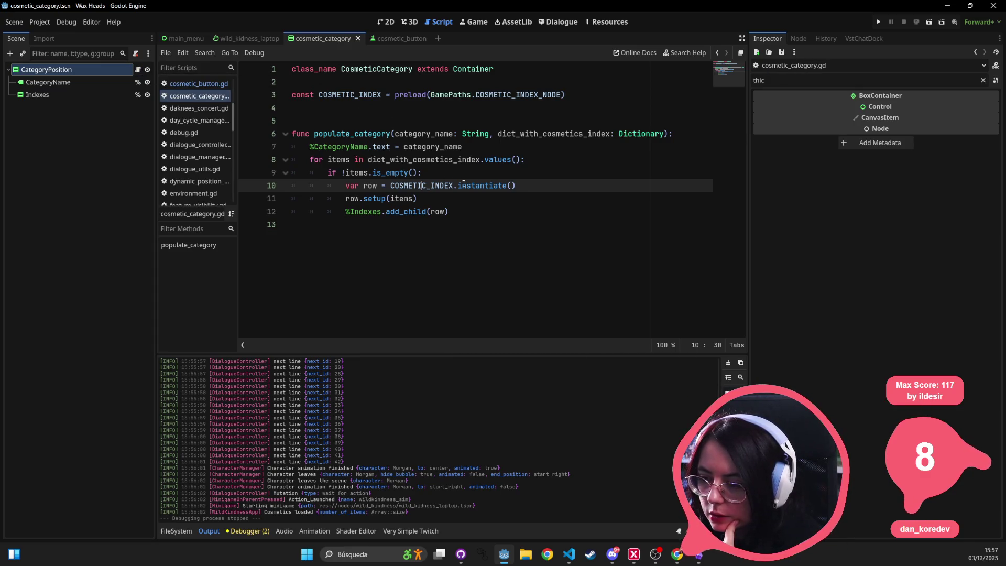
# - Select COSMETIC_INDEX and search the project files for 'cosmetic index'
pyautogui.doubleClick(409, 186)
pyautogui.hotkey('shift', 'alt', 'o')
pyautogui.write('cosmetic index')
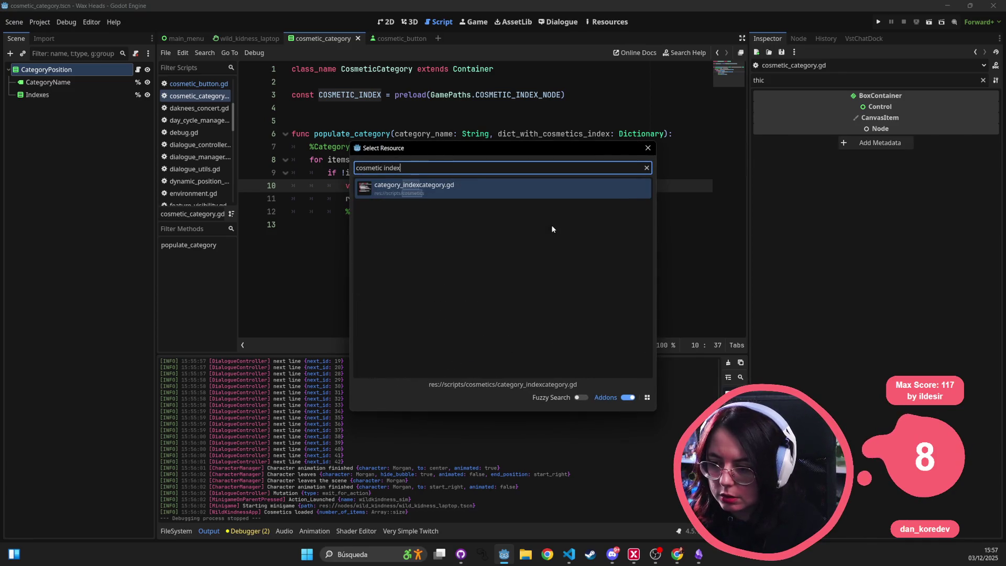
# - Search 'index' in Quick Open and open category_indexcategory.tscn
pyautogui.hotkey('ctrl', 'a')
pyautogui.press('BackSpace')
pyautogui.write('index')
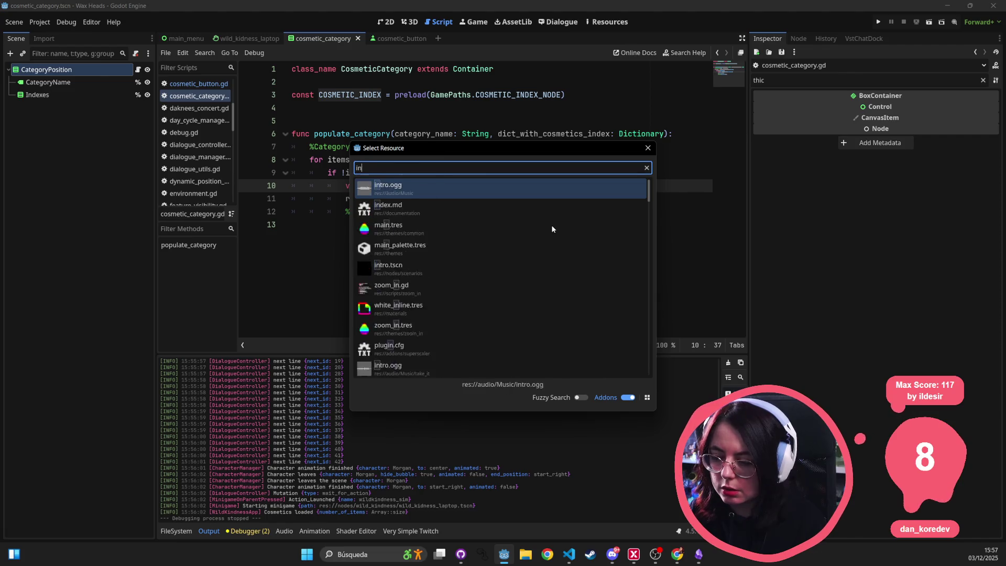
pyautogui.press('Down')
pyautogui.press('Down')
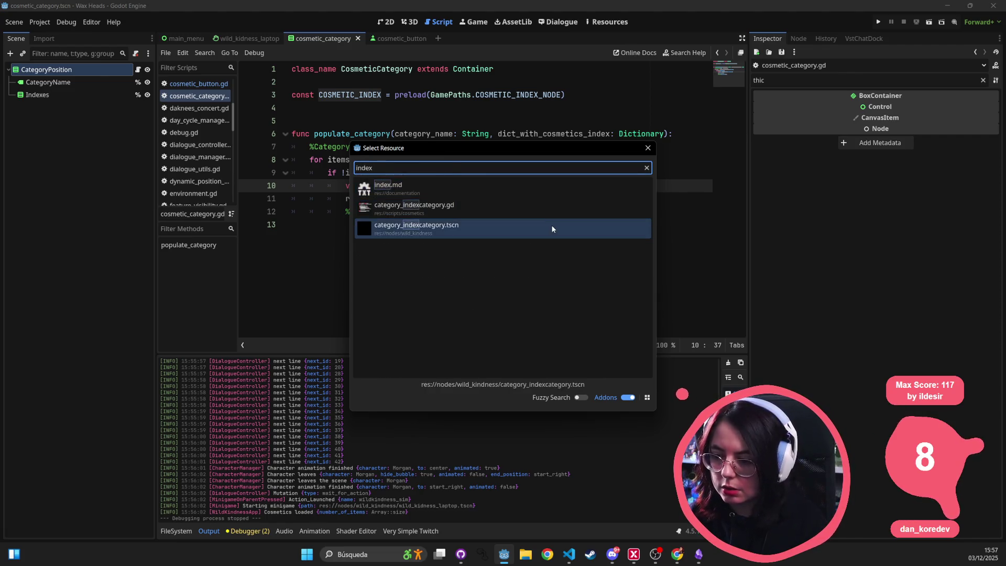
pyautogui.press('Return')
# - View the scene on the canvas and inspect CategoryIndex, EmptyItem, FocusElement and Row nodes
pyautogui.click(386, 26)
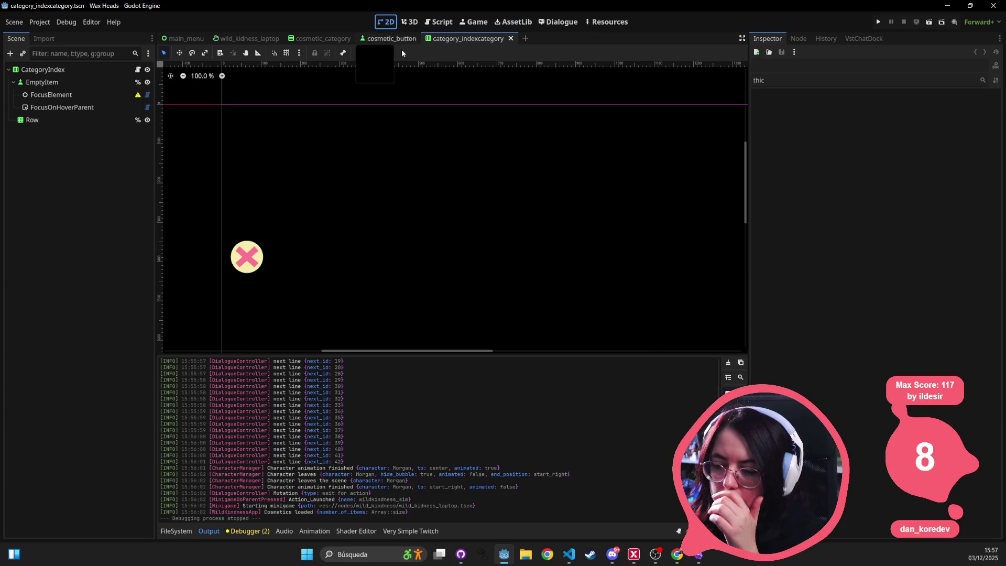
pyautogui.scroll(-3, 358, 158)
pyautogui.scroll(-4, 393, 126)
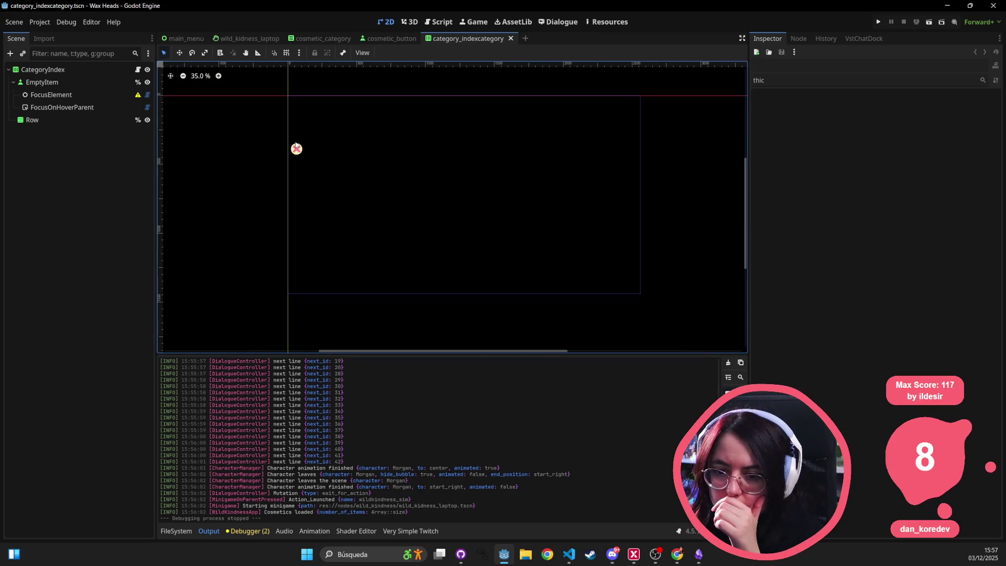
pyautogui.click(296, 151)
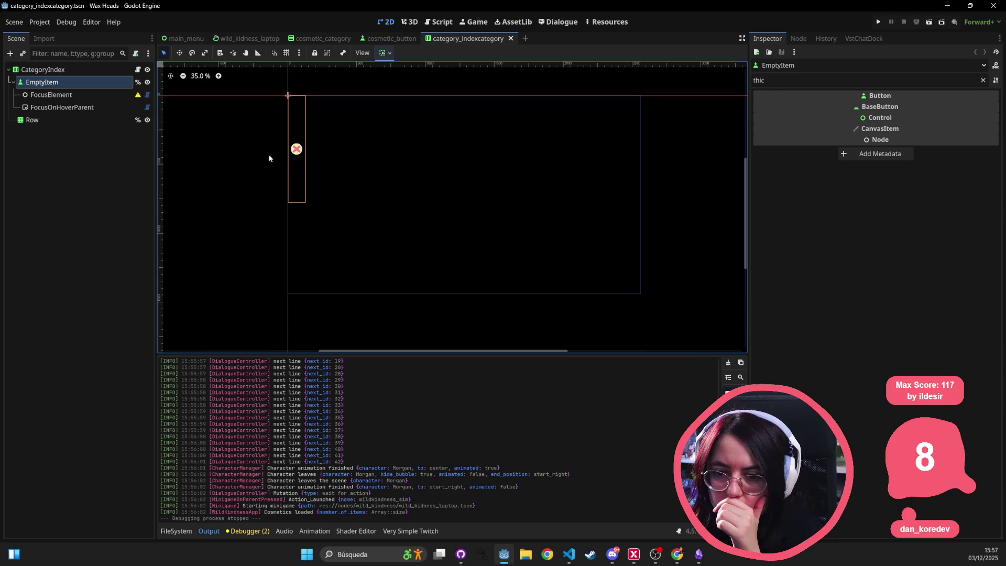
pyautogui.click(85, 70)
pyautogui.click(81, 83)
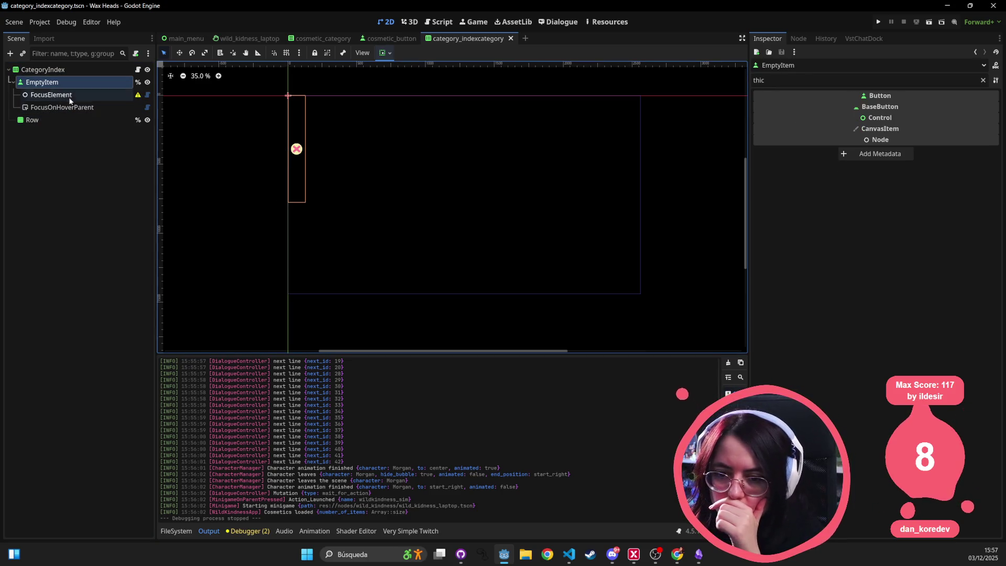
pyautogui.click(70, 97)
pyautogui.click(46, 120)
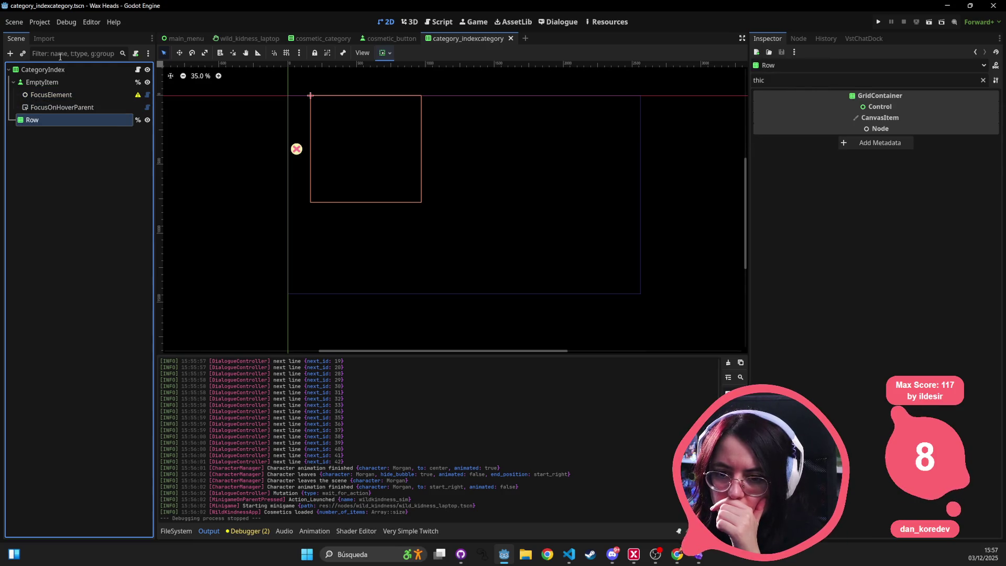
pyautogui.click(55, 69)
pyautogui.click(29, 120)
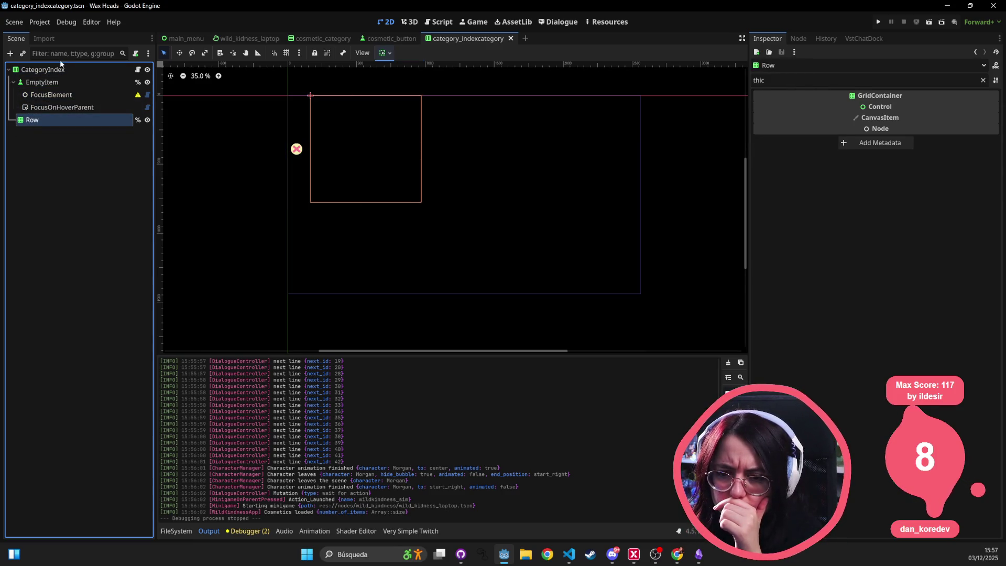
pyautogui.click(52, 82)
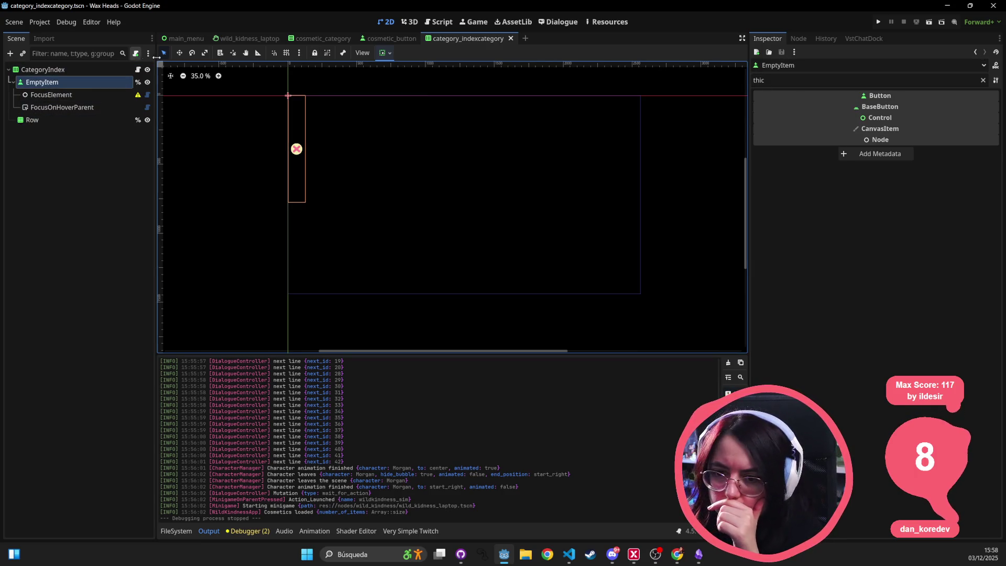
# - Clear the Inspector filter, check EmptyItem's Icon property, then reselect CategoryIndex
pyautogui.press('BackSpace')
pyautogui.press('BackSpace')
pyautogui.press('BackSpace')
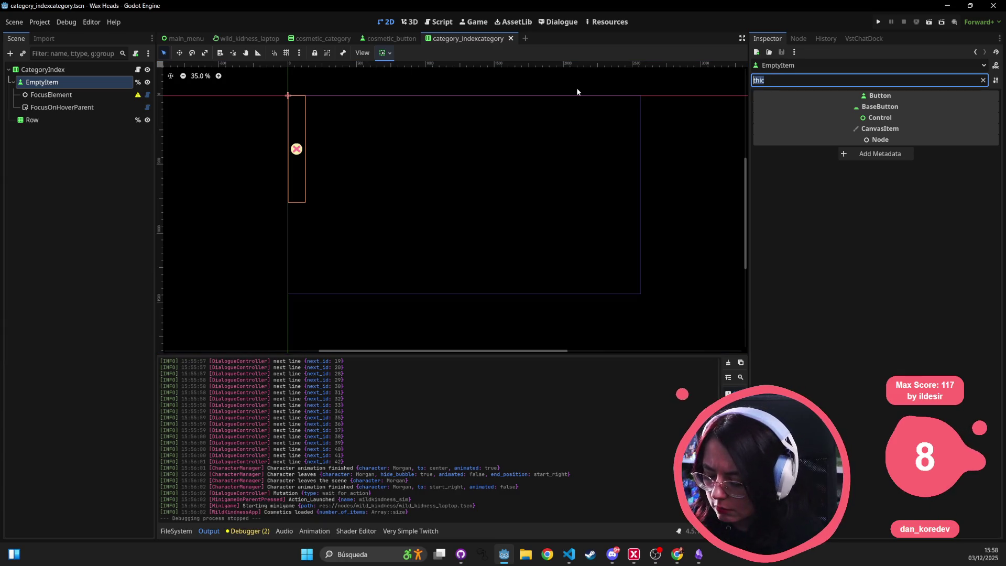
pyautogui.click(932, 188)
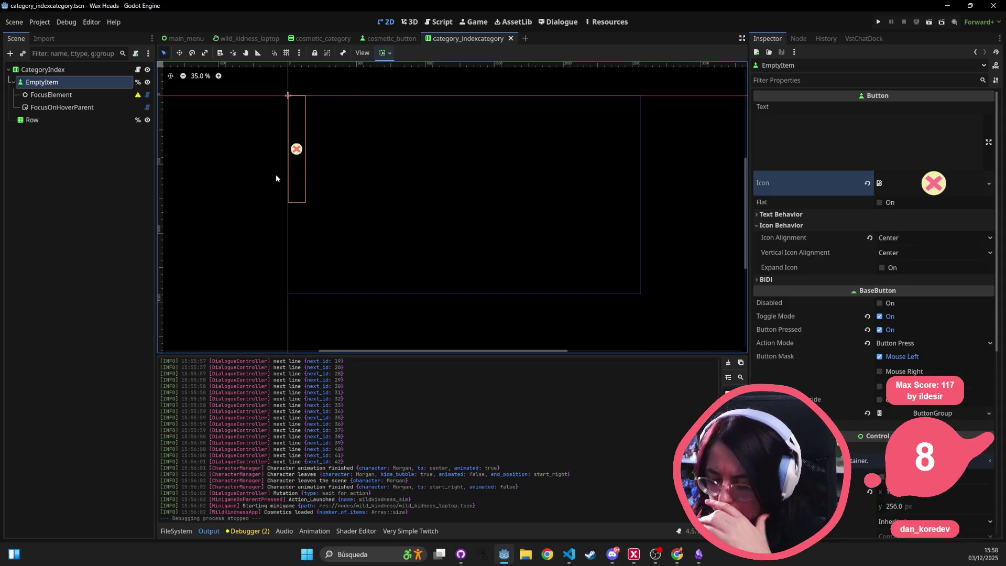
pyautogui.click(81, 74)
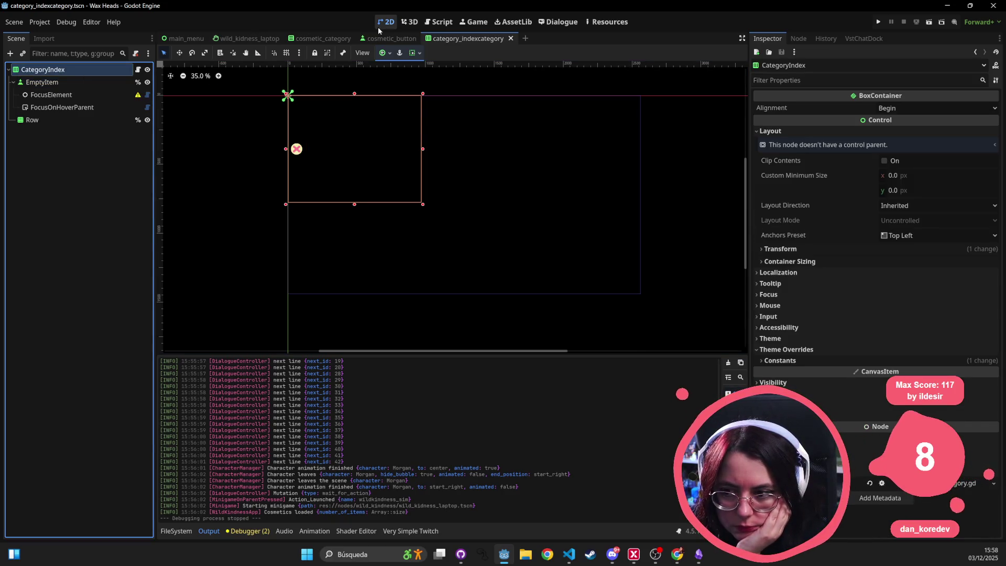
# - Open game_paths.gd and select the uids on lines 41 and 42, including COSMETIC_CATEGORY_NODE
pyautogui.hotkey('alt', 'shift', 'o')
pyautogui.write('game_paths')
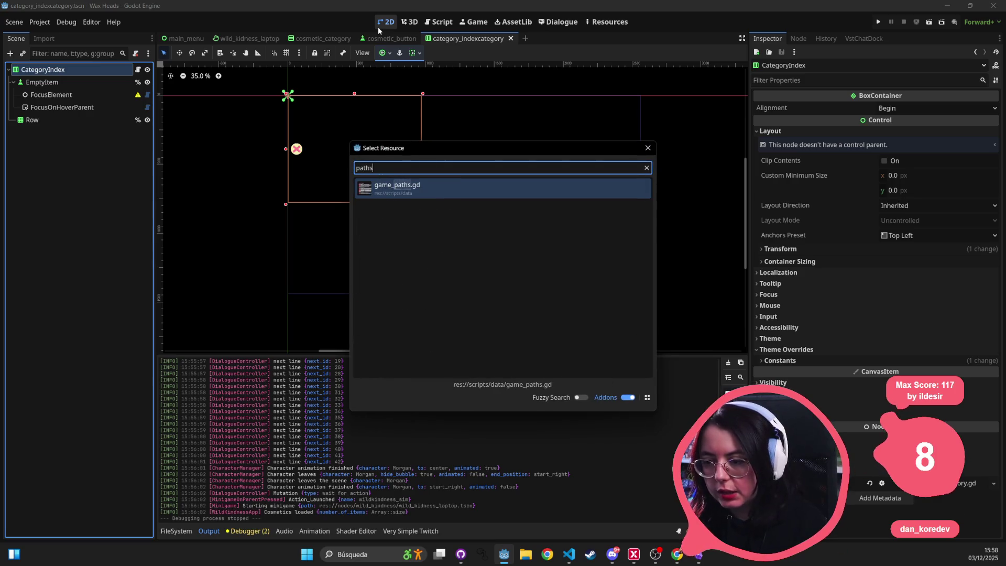
pyautogui.press('Return')
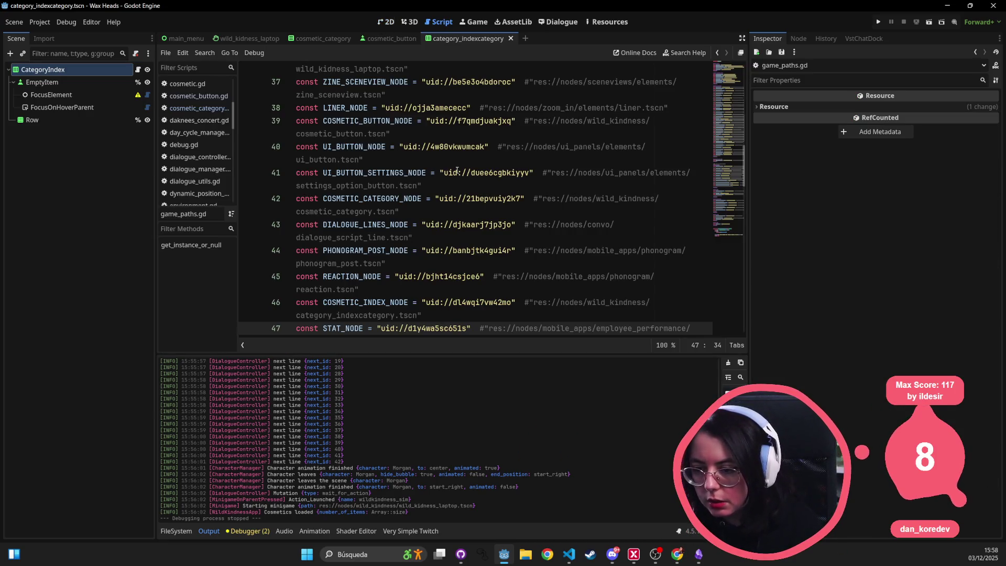
pyautogui.doubleClick(498, 172)
pyautogui.doubleClick(492, 199)
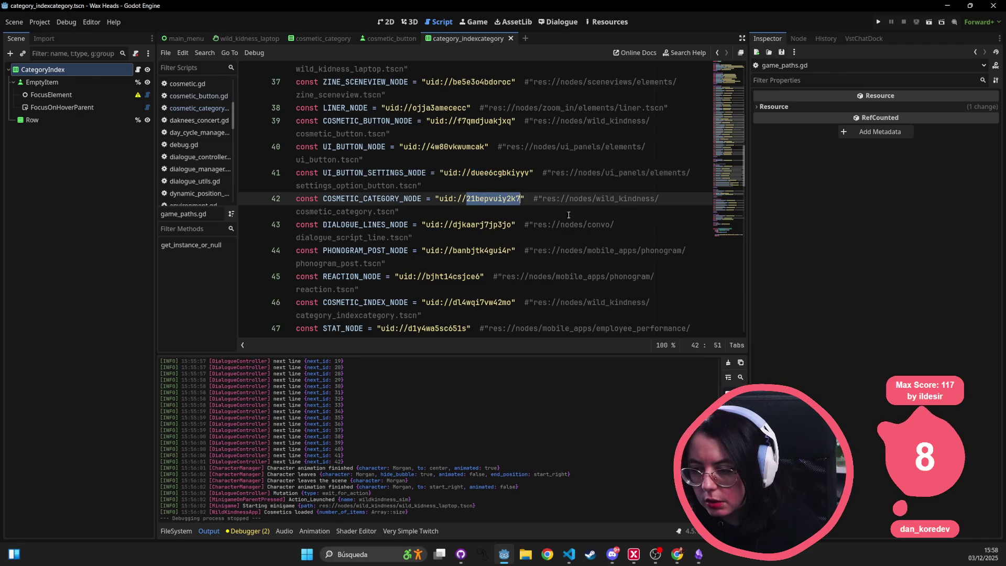